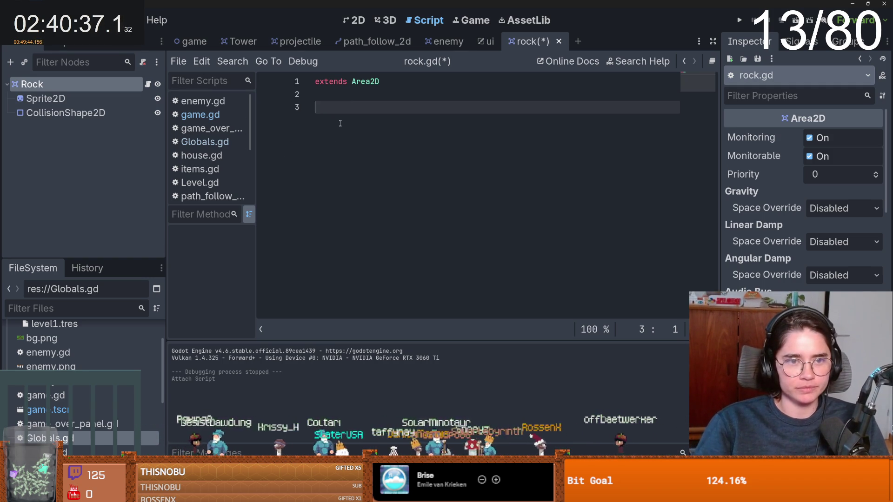
Add a _ready function in rock.gd that connects area_entered to on_enemy_entered
type("func")
key("BackSpace")
key("BackSpace")
key("BackSpace")
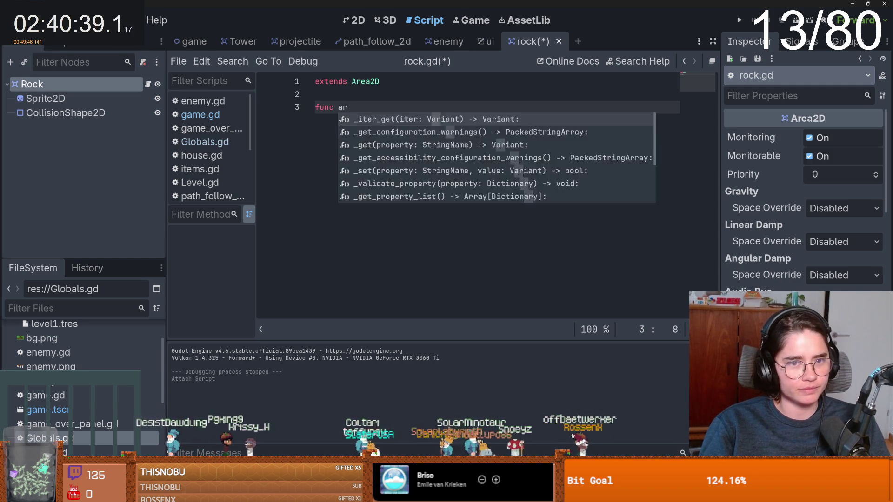
type("_rea")
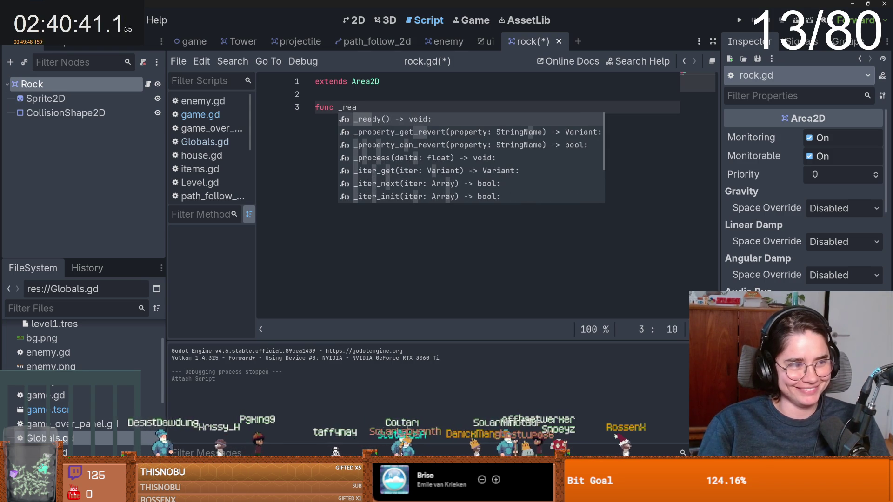
key("Return")
key("Return")
type("area")
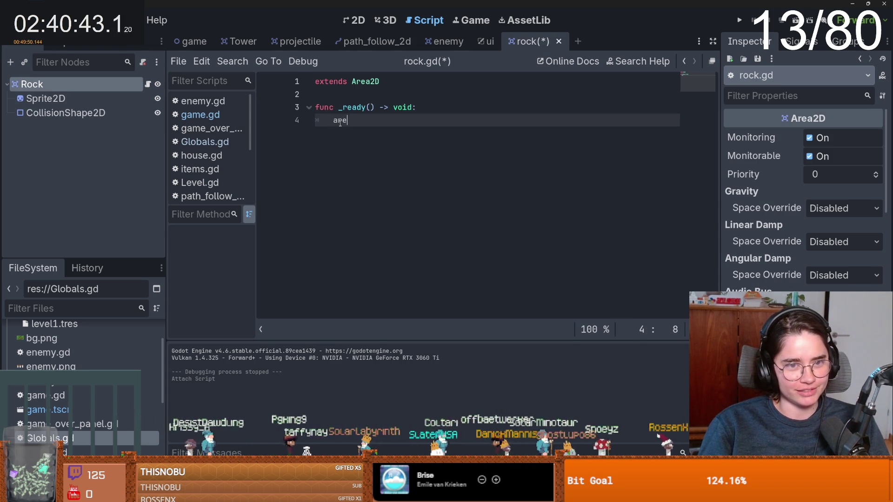
key("Return")
type(".c")
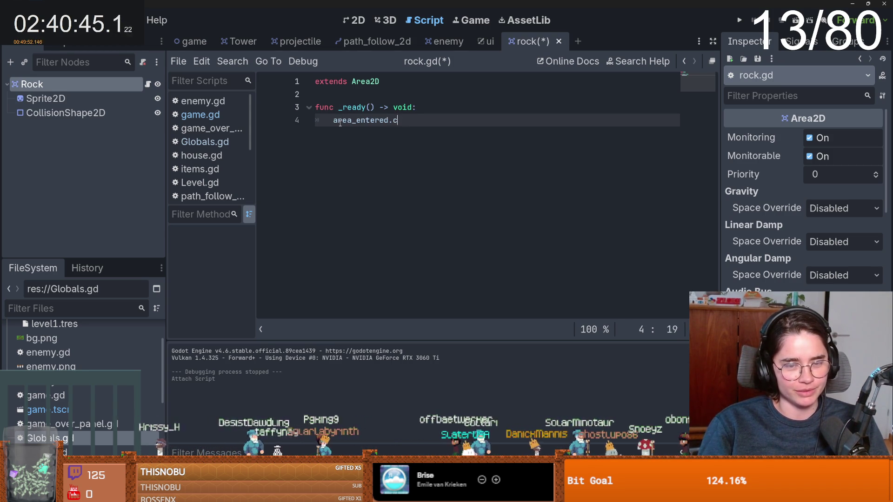
type("onnect(on")
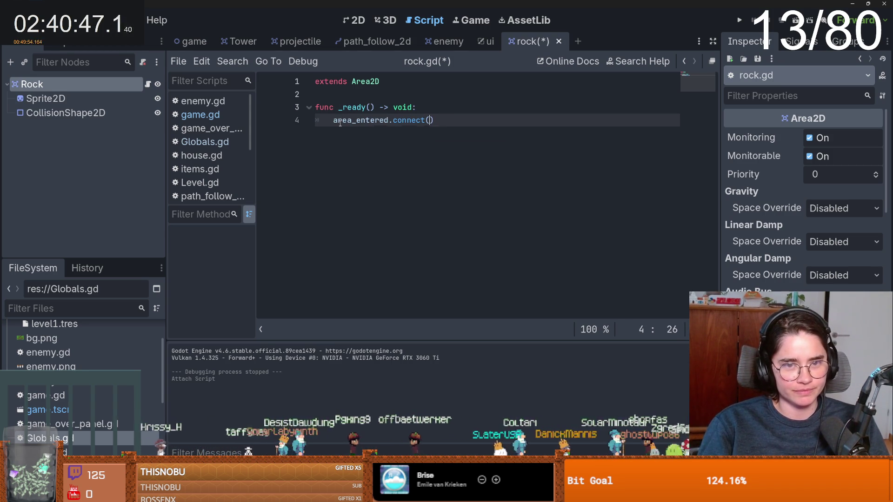
type("_enemy_enete")
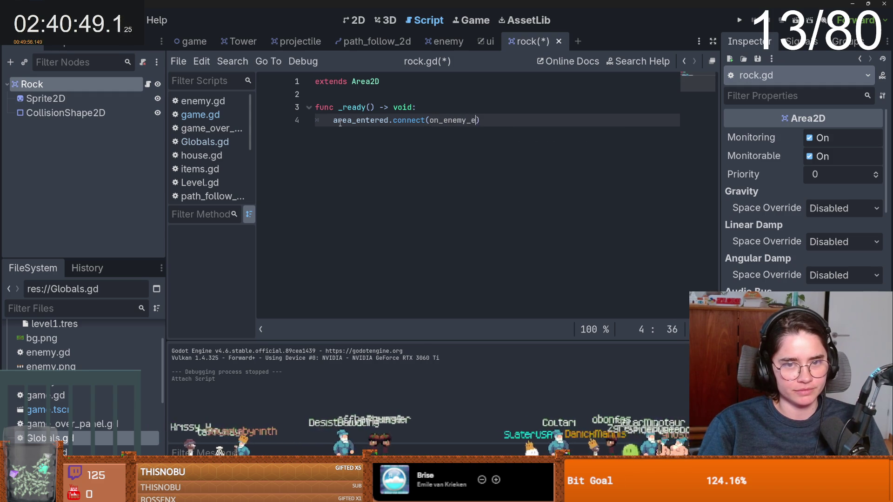
type("d")
key("BackSpace")
type("tered")
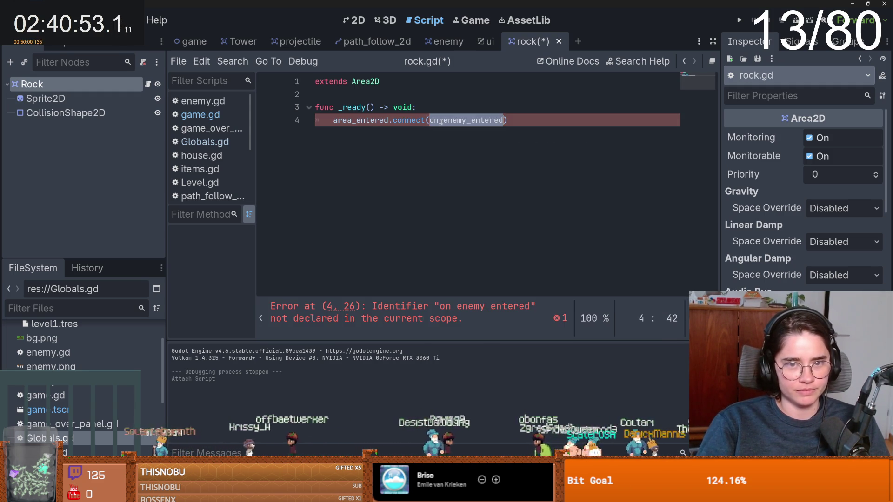
key("End")
key("Return")
key("Return")
key("BackSpace")
Write on_enemy_entered(area) so it calls area.stop() when the area is an Enemy
type("func ")
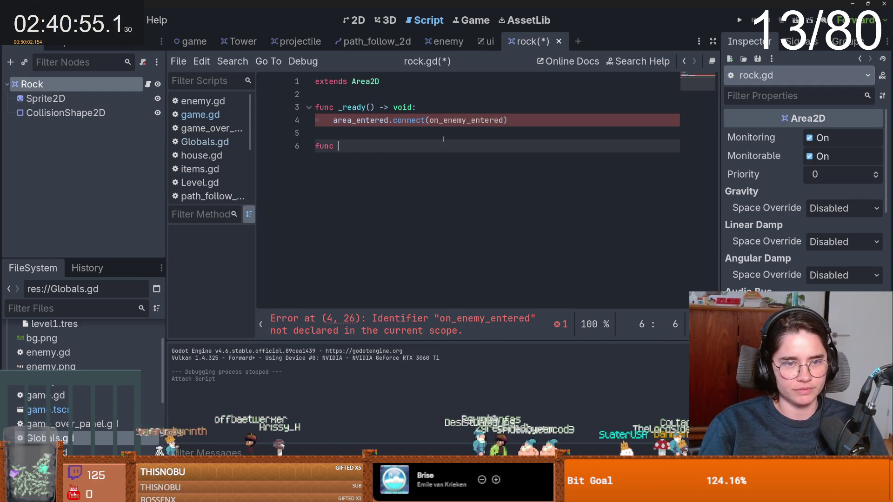
type("on_enemy_entered(area):")
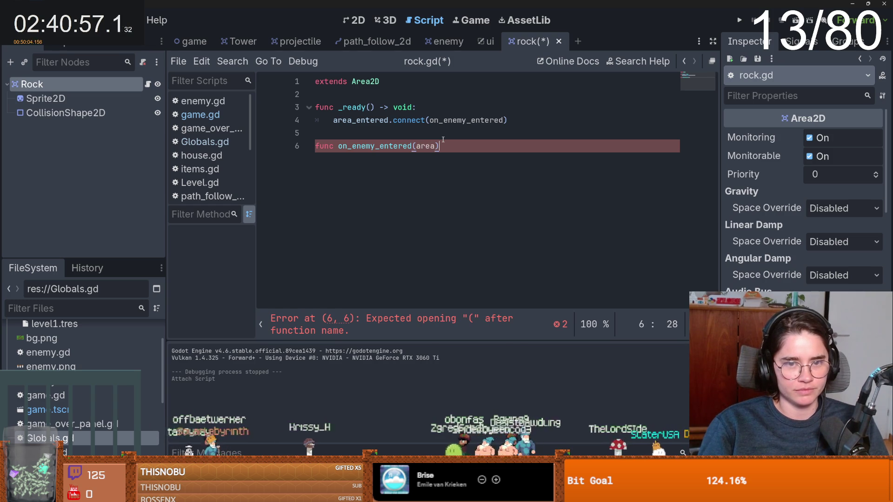
key("Return")
type("is area.")
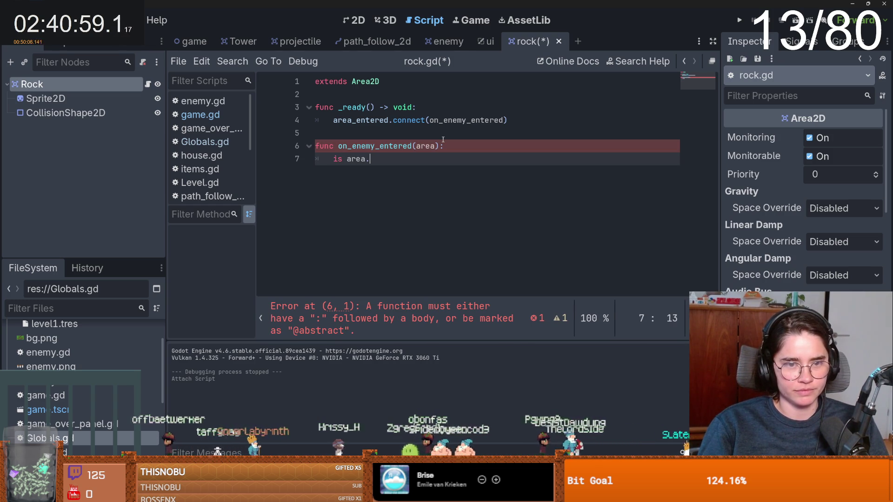
key("BackSpace")
type("is")
key("BackSpace")
key("BackSpace")
type("is ")
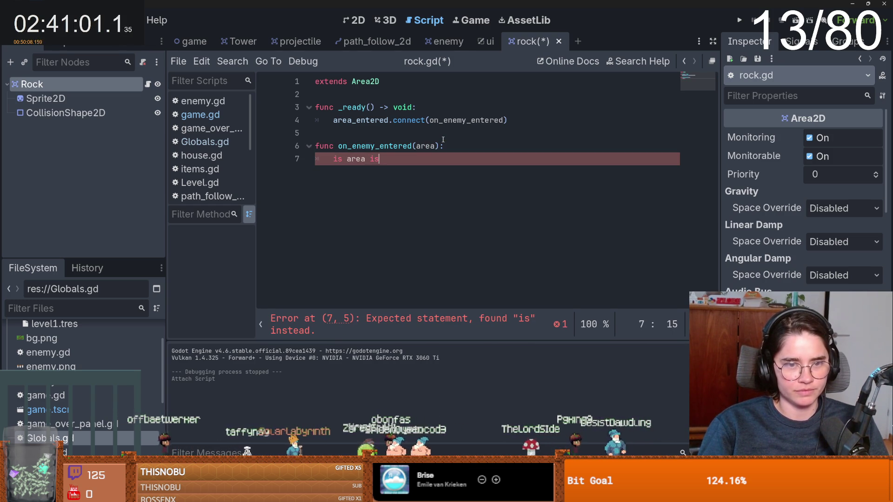
type("Enemy")
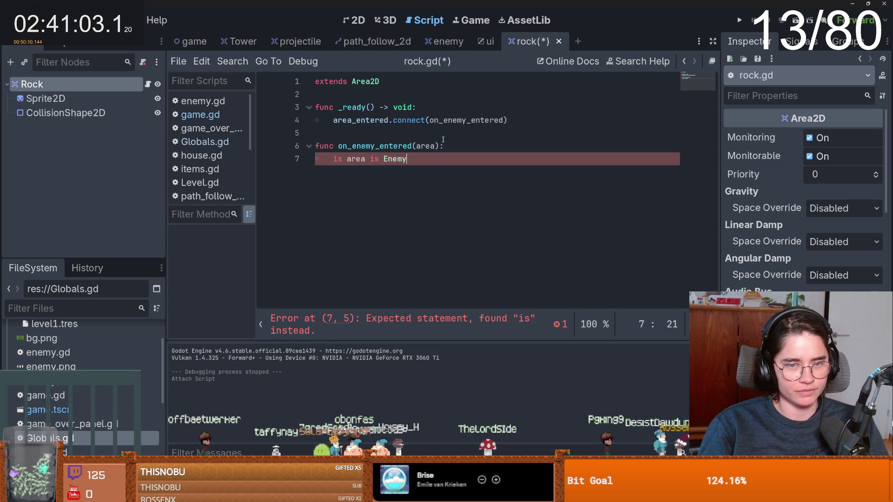
type(":")
key("Return")
type("area")
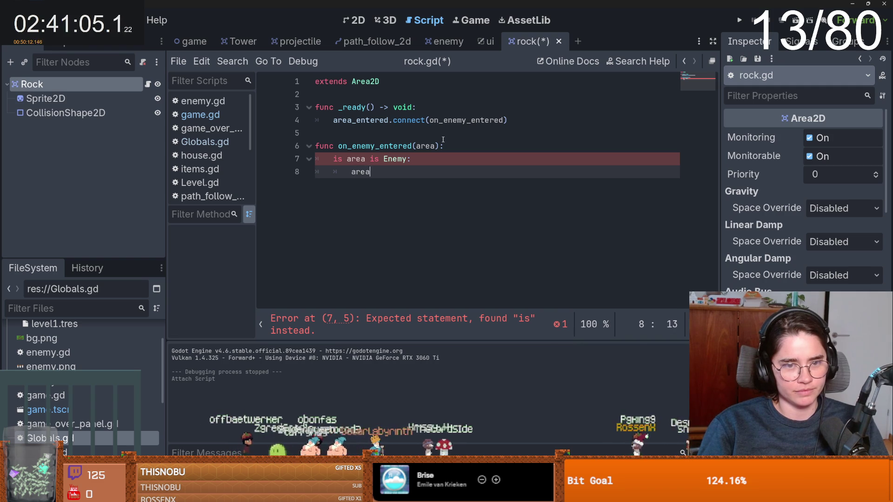
type(".stop(")
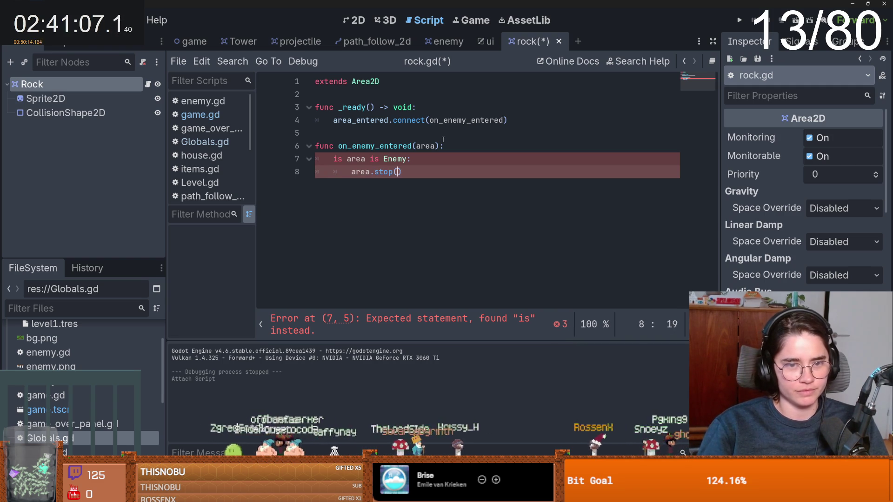
left_click_drag(407, 180, 371, 173)
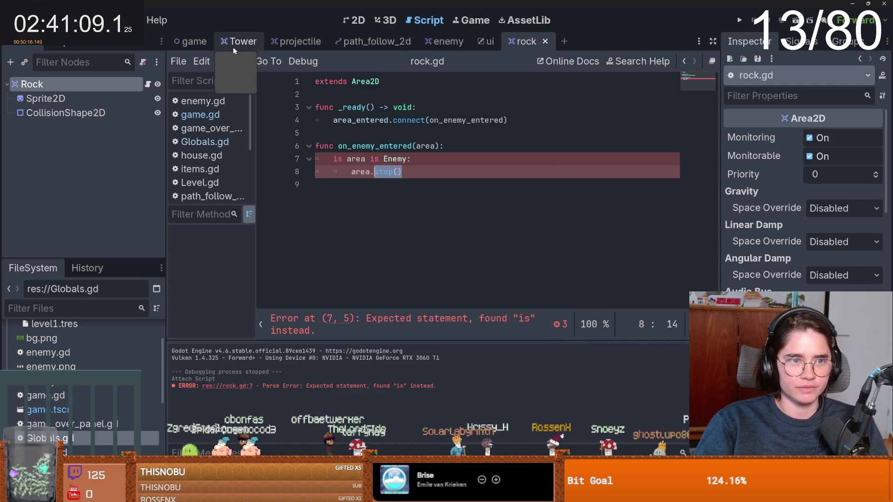
Save rock.gd and review the enemy script
key("ctrl+s")
left_click(444, 41)
scroll(404, 179, "down", 1)
scroll(404, 180, "up", 5)
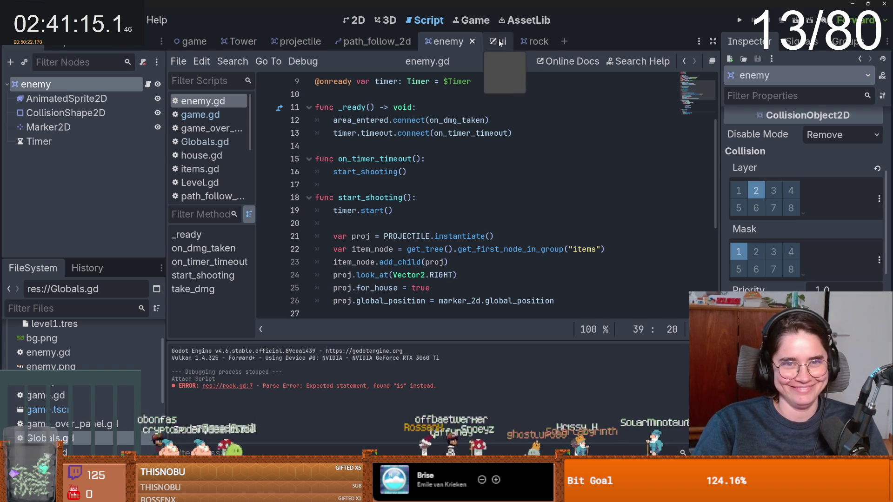
Change the rock handler's call to area.owner.stop() and save rock.gd
left_click(532, 41)
left_click(398, 172)
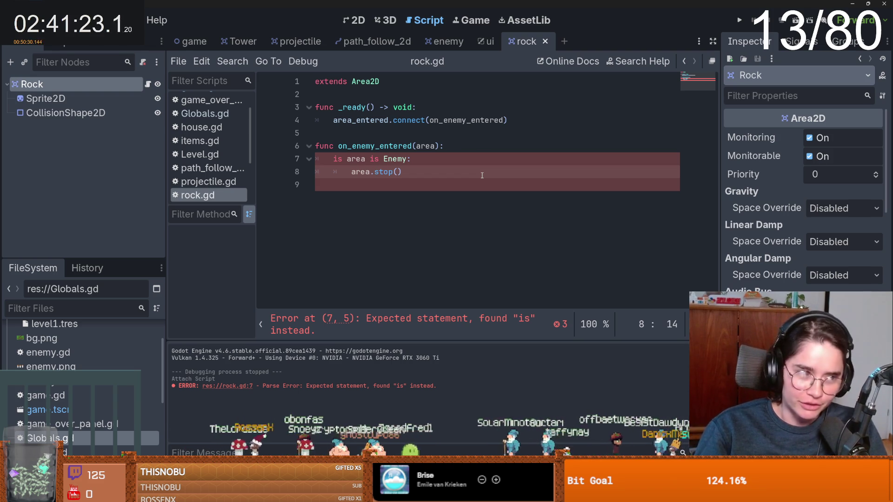
type("owner.")
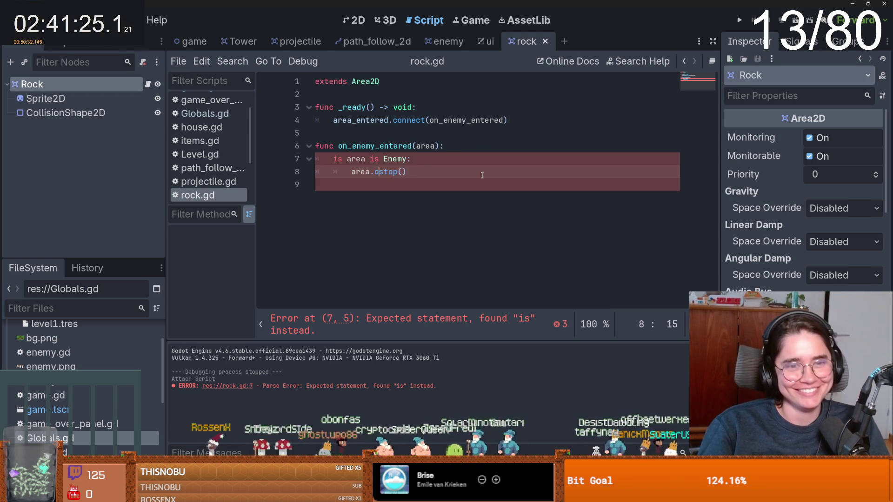
key("ctrl+s")
left_click_drag(458, 171, 403, 172)
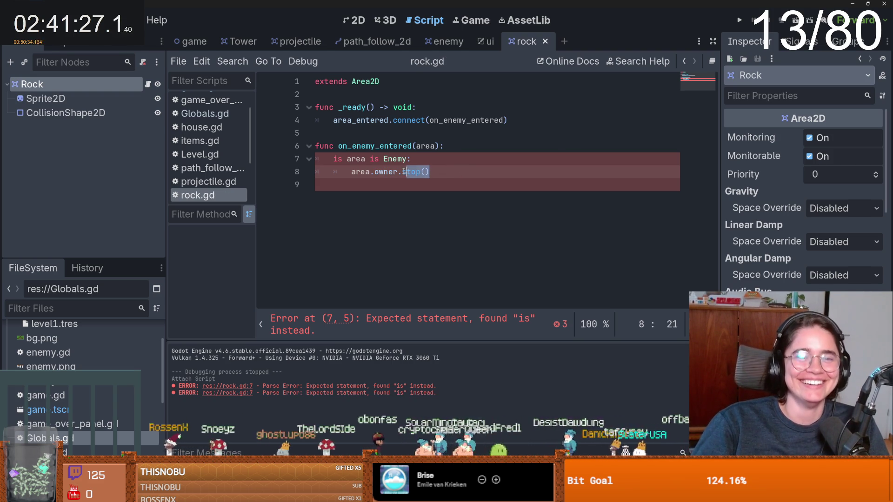
key("alt+Left")
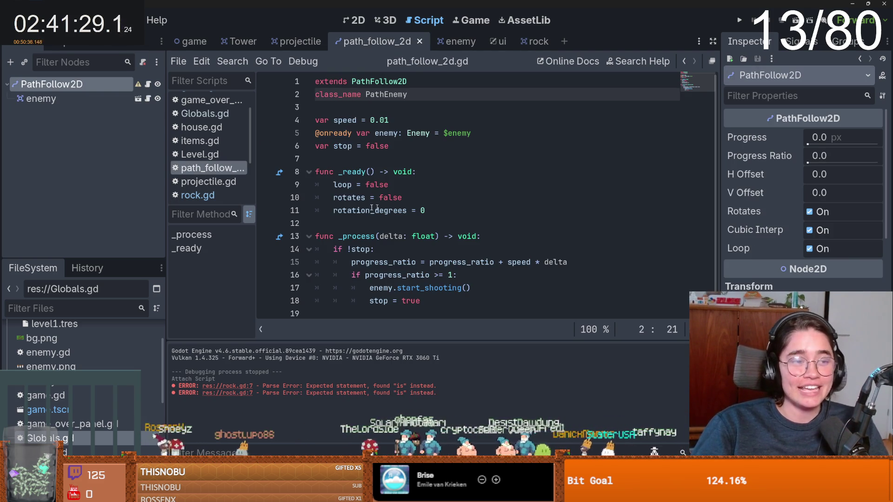
Add a new stop() function with a pass body to path_follow_2d.gd
left_click(344, 224)
key("Return")
key("Return")
left_click(337, 236)
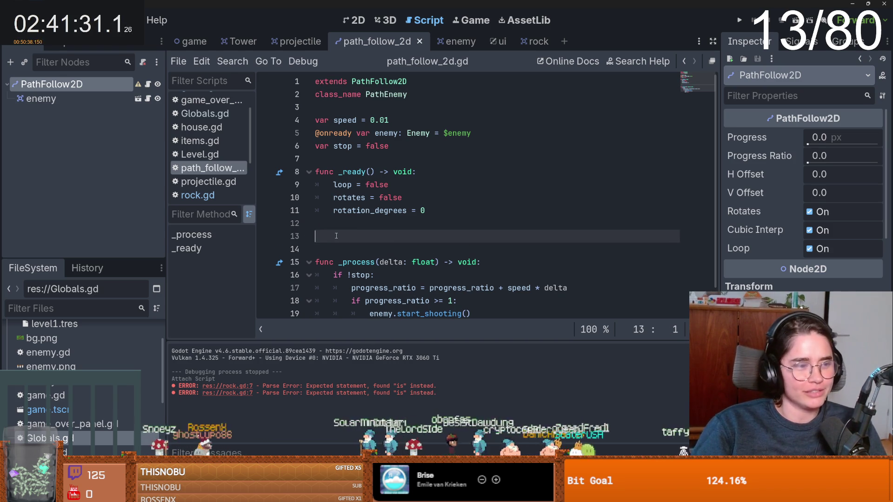
type("func stop():")
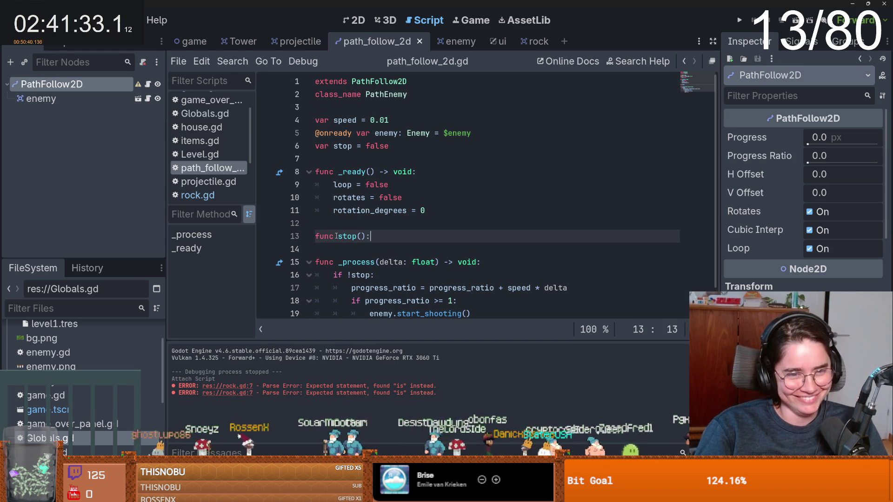
key("Return")
type("pass")
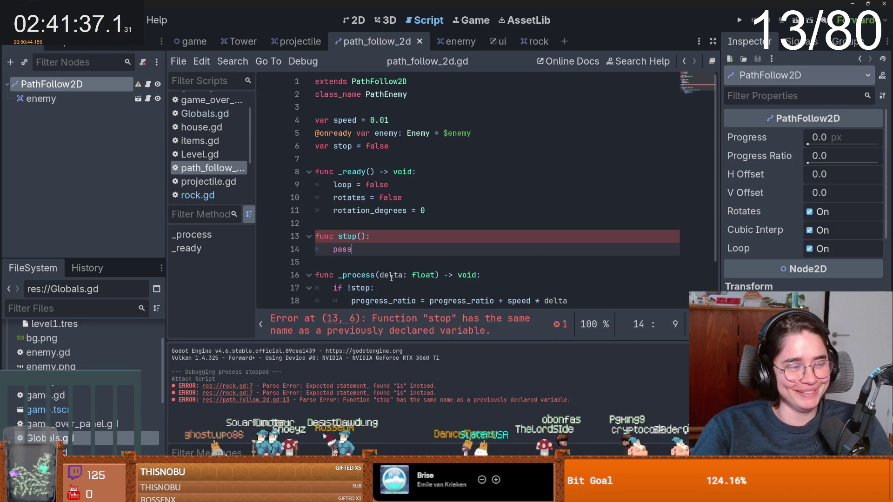
Make the function set stop = true and rename it to stop_now()
left_click(369, 242)
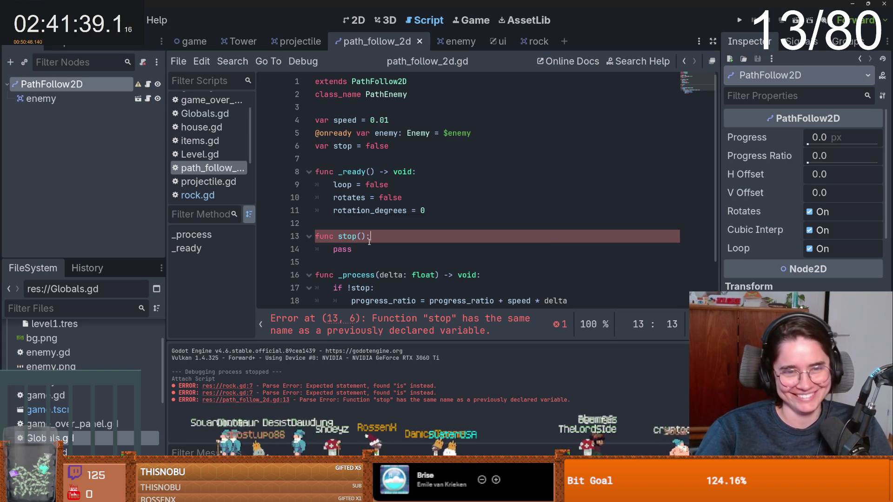
scroll(376, 222, "down", 2)
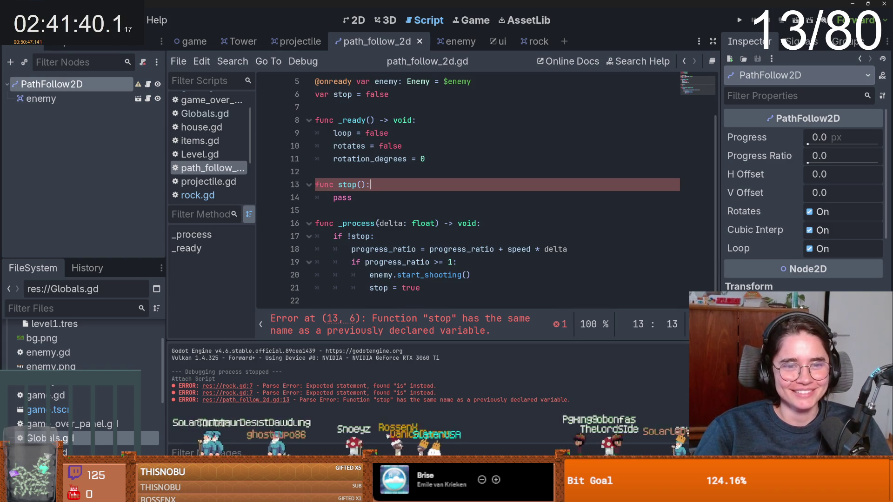
double_click(340, 198)
type("stop")
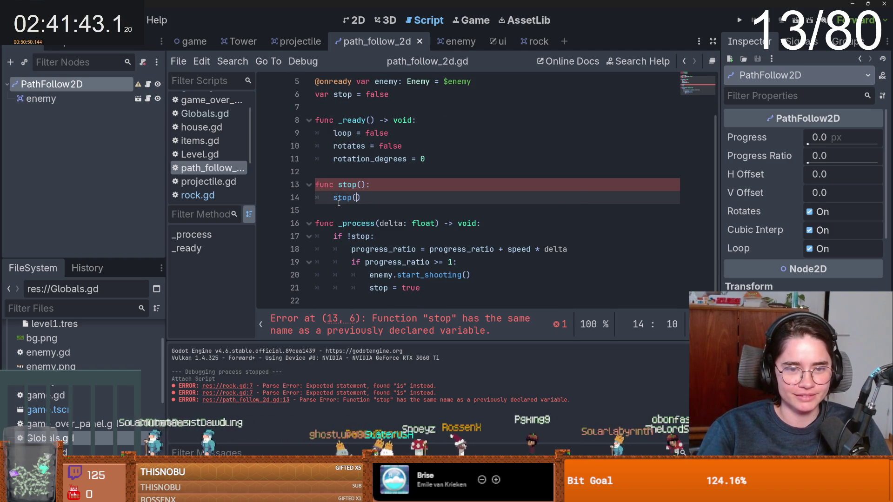
type("(")
key("BackSpace")
key("BackSpace")
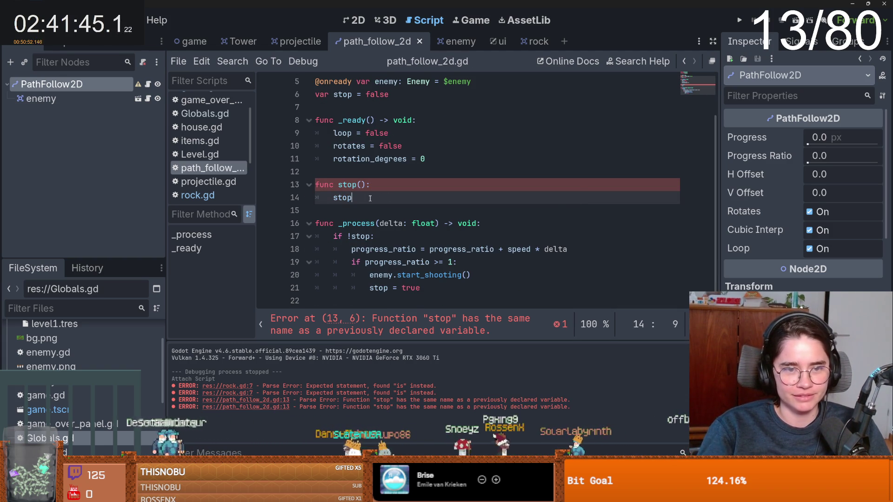
type(" = true")
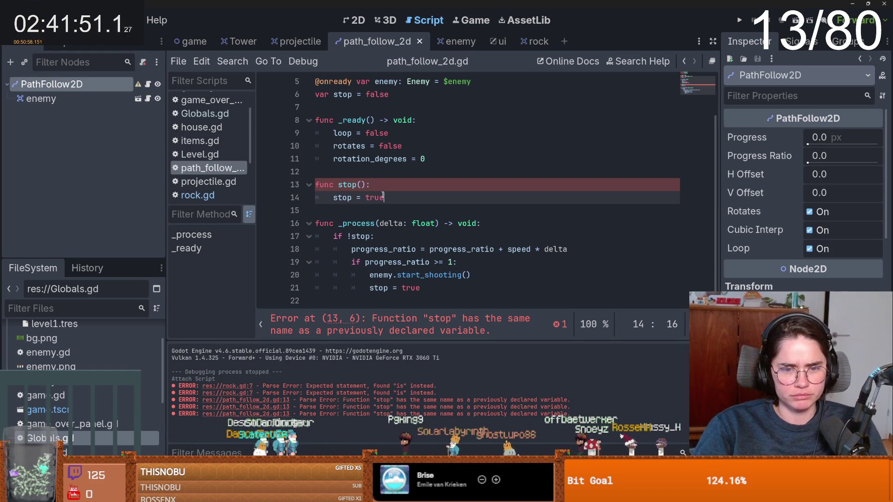
left_click(356, 185)
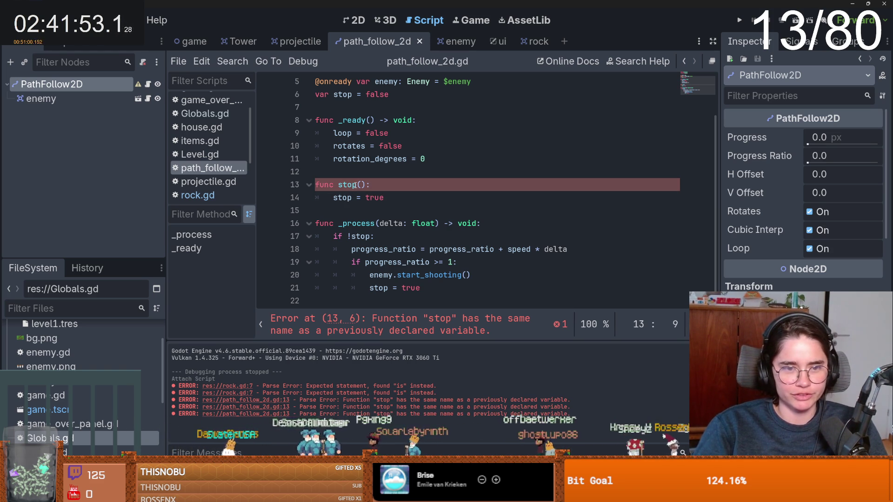
type("_now")
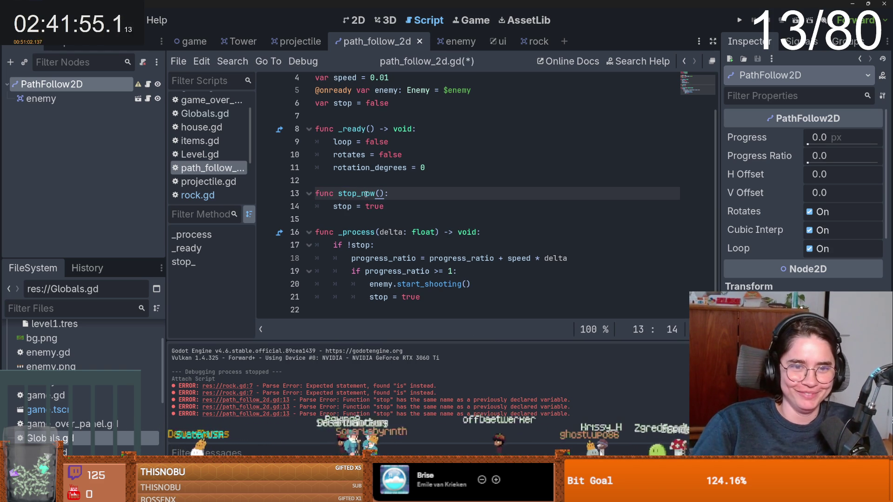
left_click(457, 41)
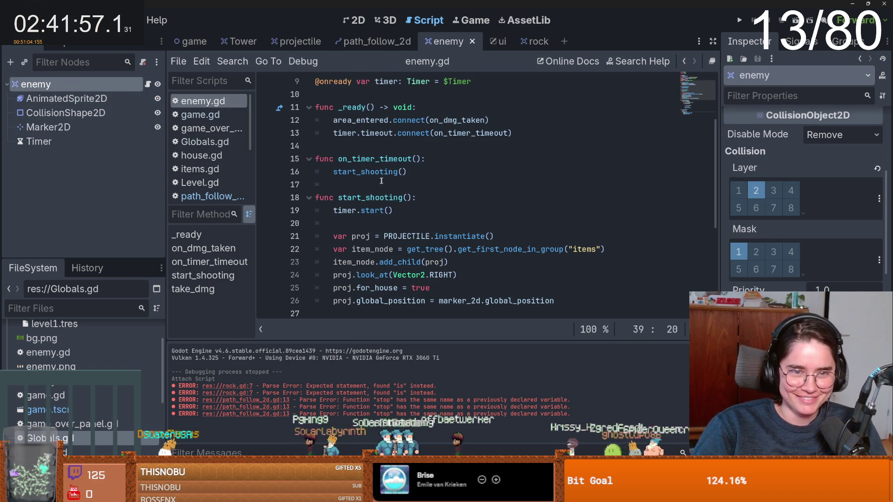
Change the rock handler's call to area.owner.stop_now() and save
left_click(524, 46)
type("stop_now(")
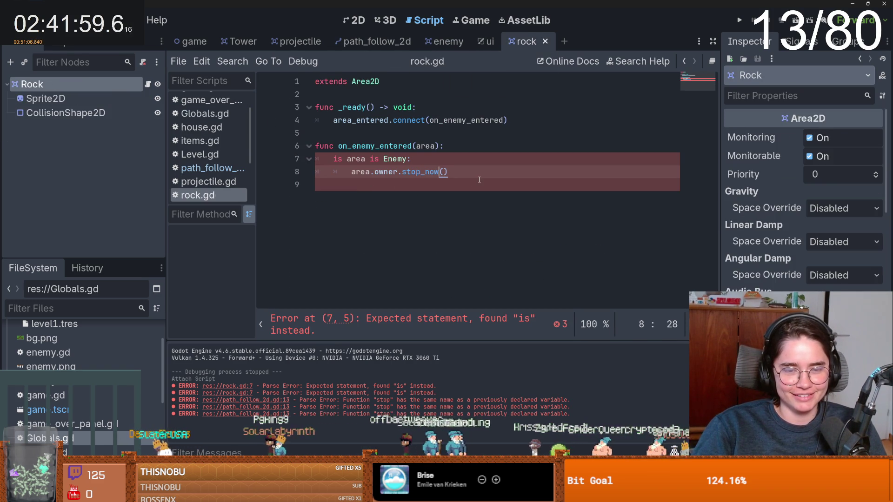
key("ctrl+s")
double_click(426, 172)
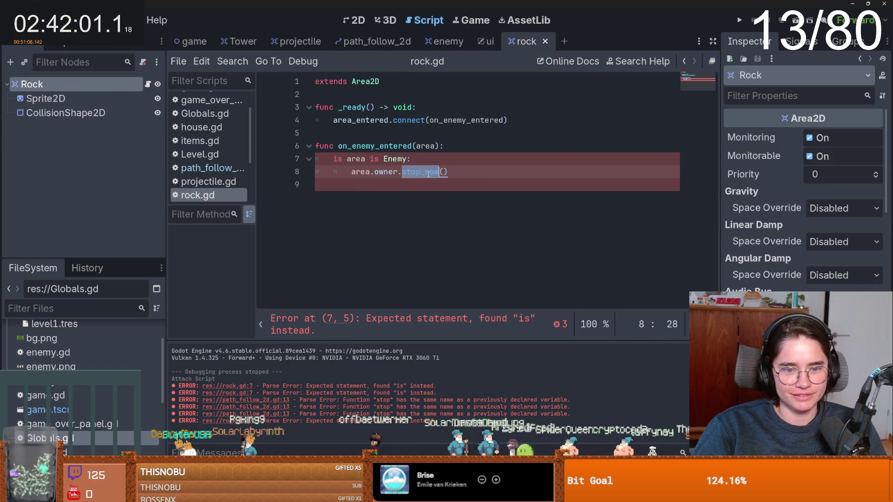
Try PathEnemy as the checked type on line 7, then revert it to Enemy and save
double_click(395, 159)
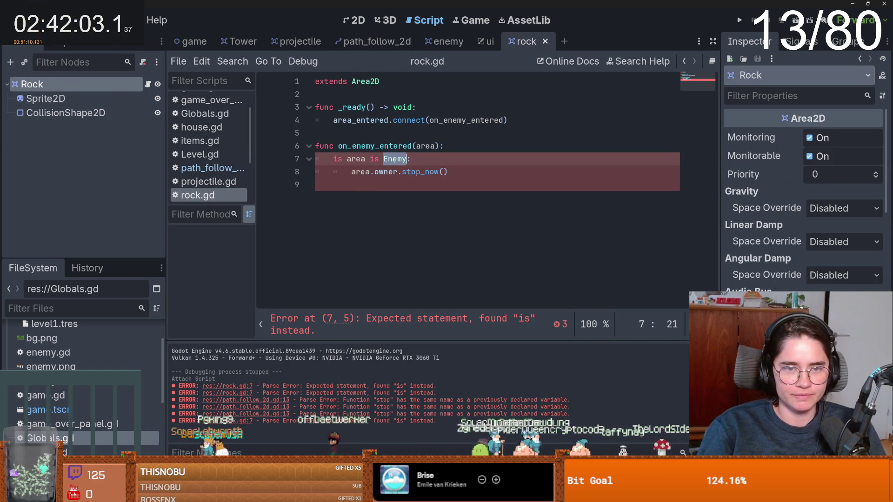
type("Pro")
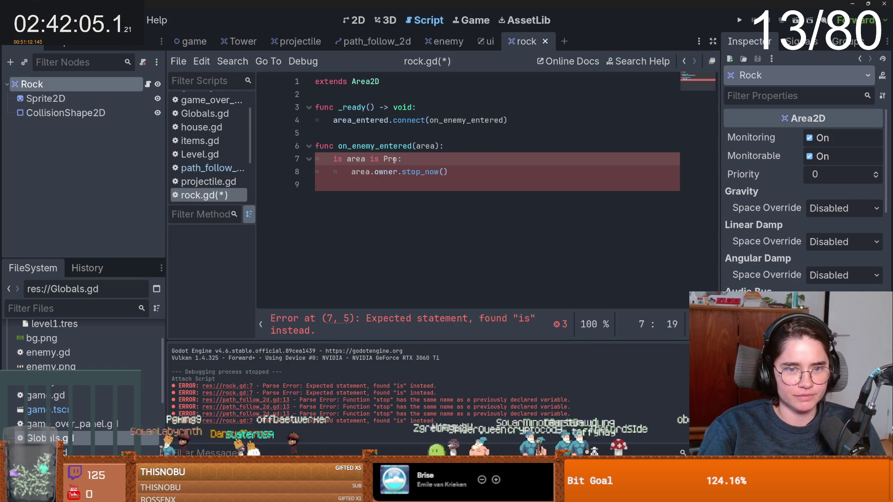
left_click(397, 45)
scroll(389, 130, "up", 2)
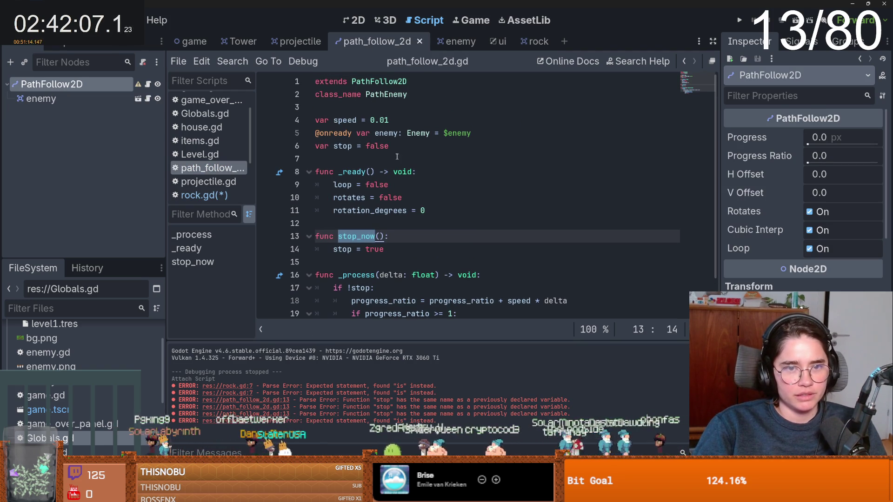
double_click(386, 94)
key("ctrl+c")
left_click(525, 43)
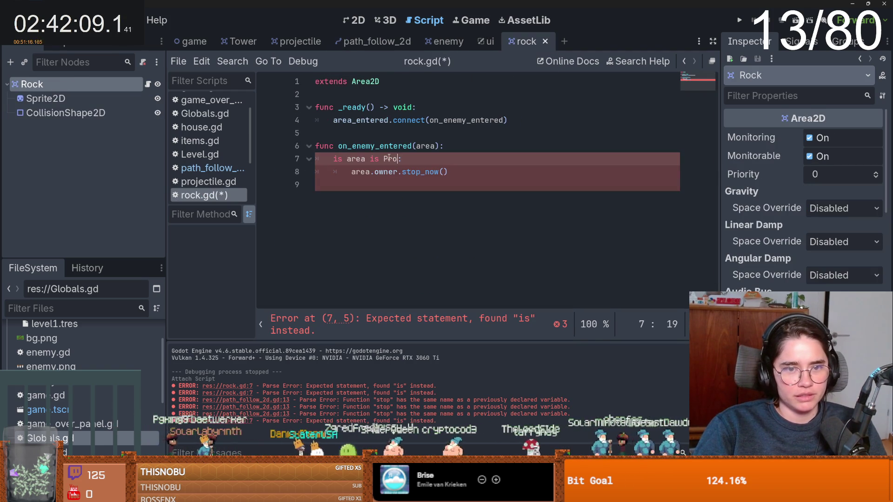
key("BackSpace")
key("BackSpace")
key("BackSpace")
key("ctrl+v")
left_click(378, 172)
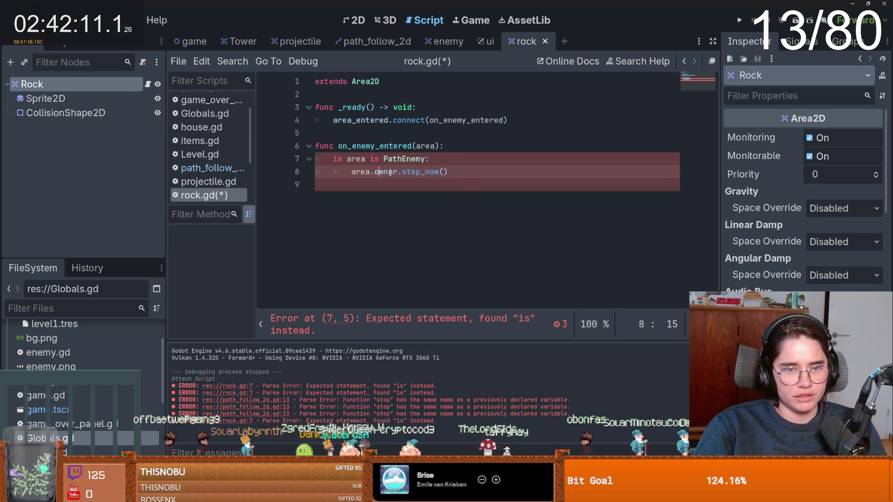
key("ctrl+z")
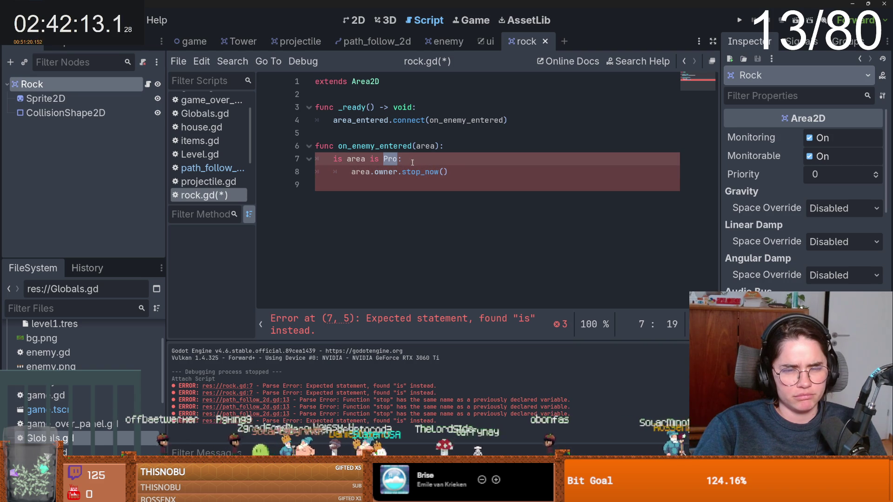
type("Enemy")
left_click(411, 172)
key("ctrl+s")
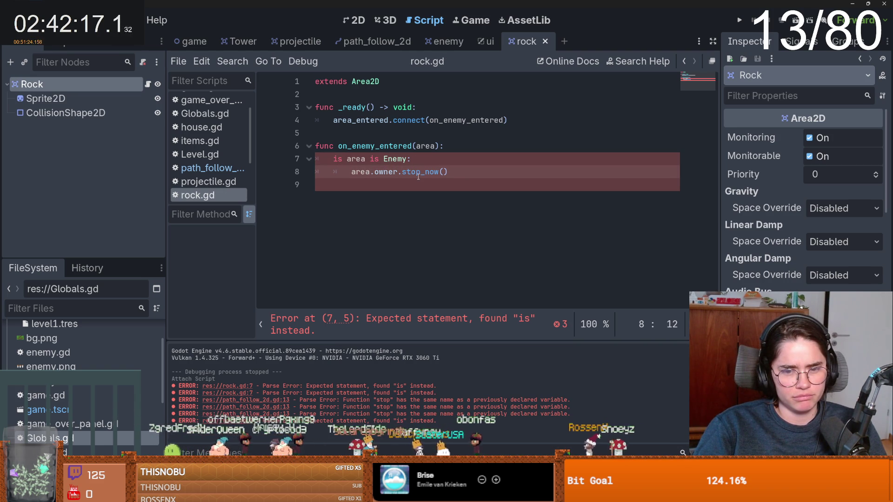
Correct the 'is' keyword to 'if' on line 7 and save rock.gd
left_click(338, 159)
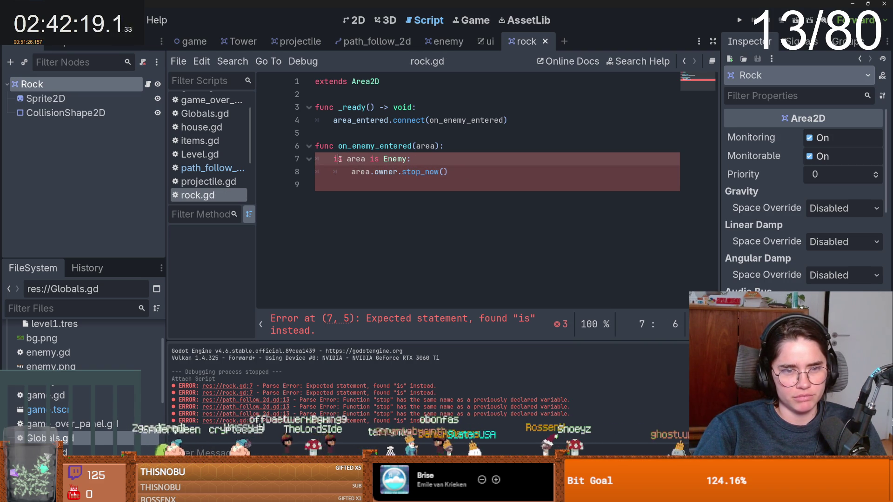
key("Delete")
type("f")
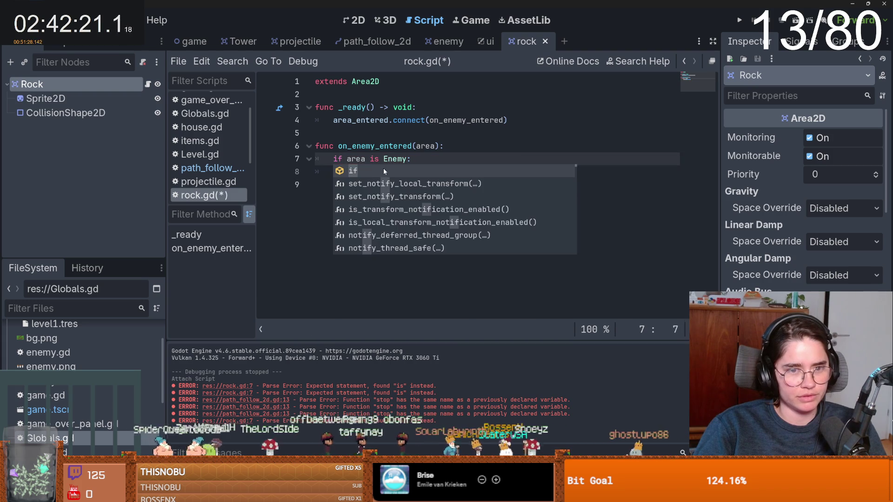
left_click(402, 150)
key("ctrl+s")
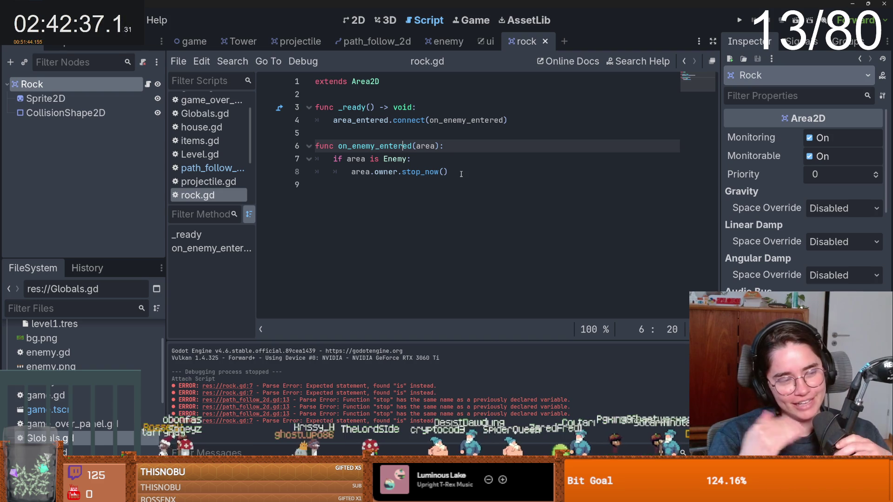
Run the project to test the rock fix
left_click(474, 182)
left_click(456, 144)
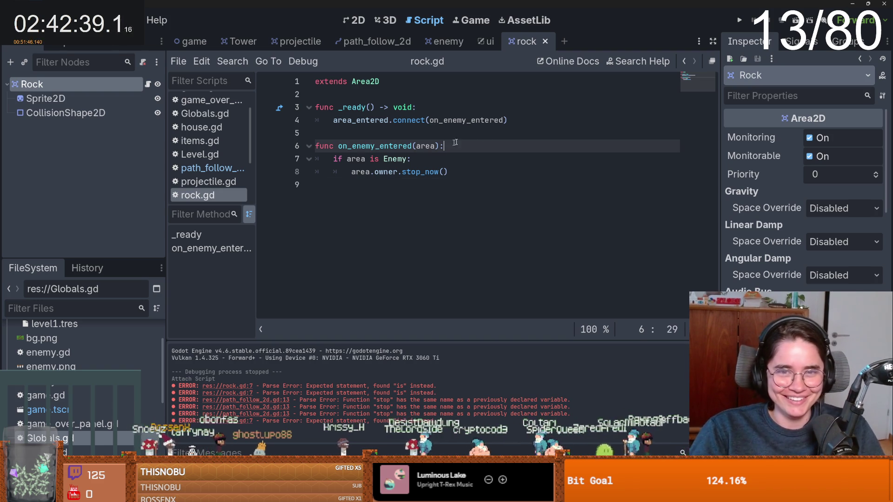
left_click(374, 41)
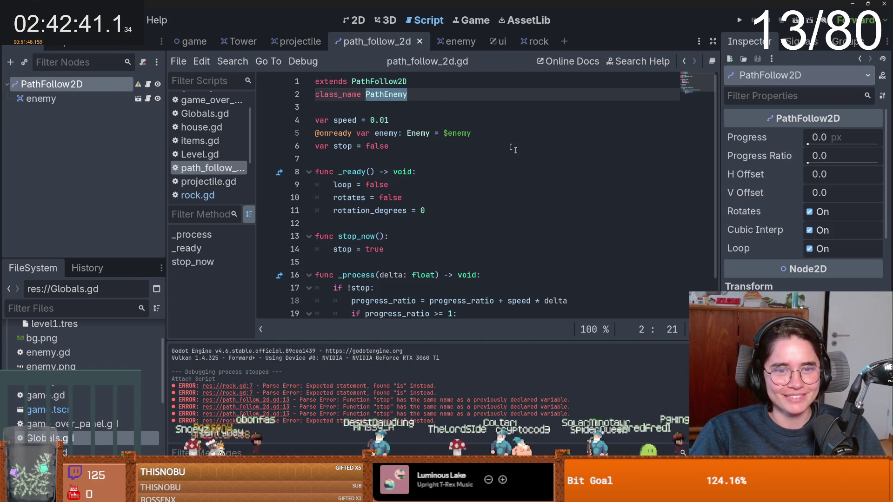
left_click(740, 21)
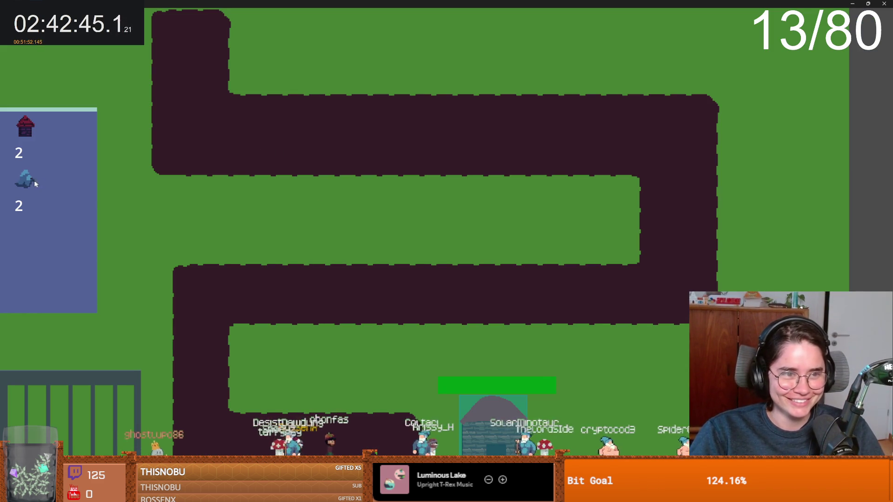
Place a tower at the path's top-left, undo a rock.gd edit, and rerun to place another
left_click(200, 104)
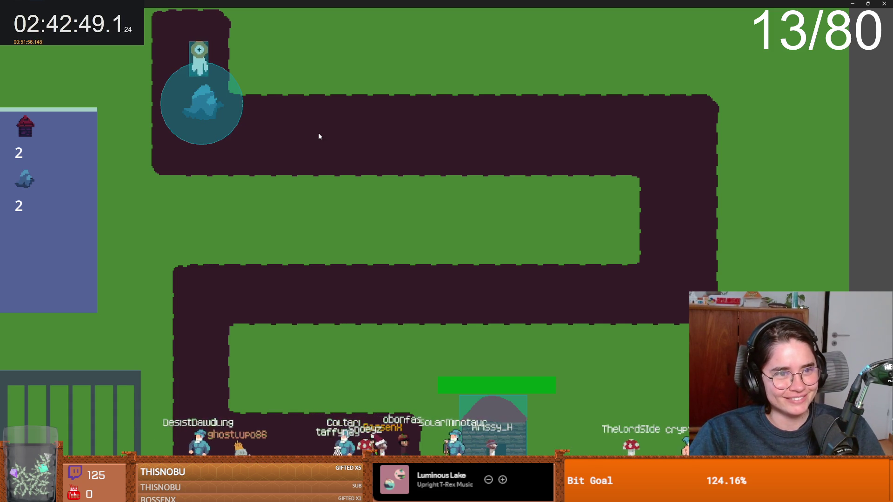
key("F8")
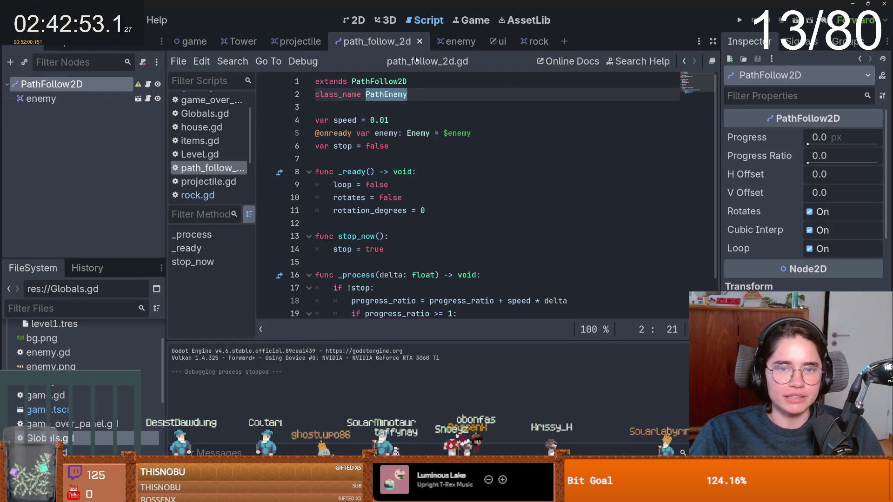
left_click(528, 41)
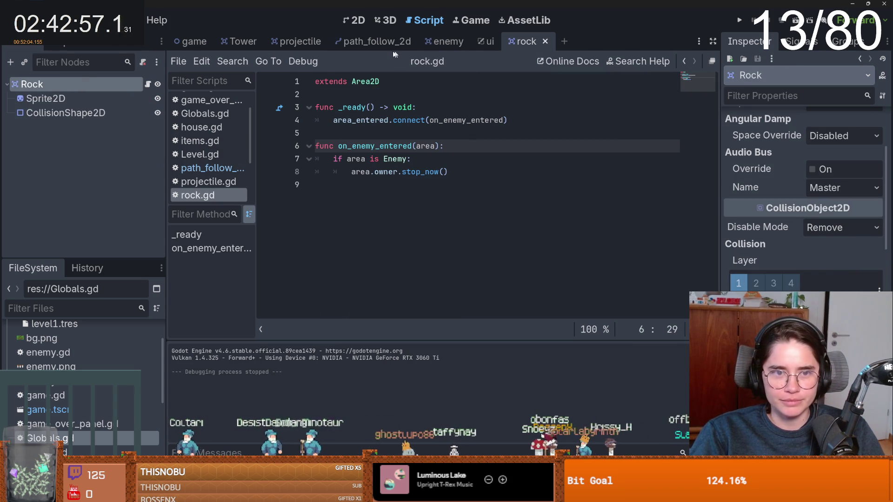
key("ctrl+z")
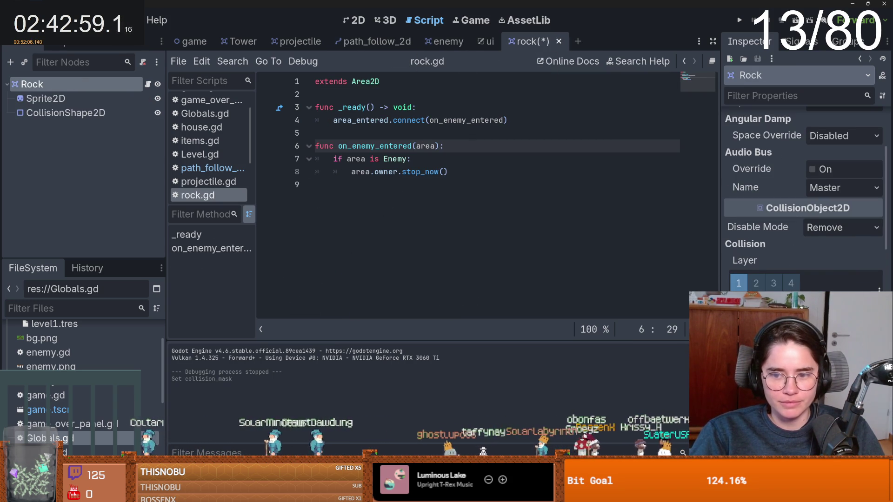
left_click(739, 20)
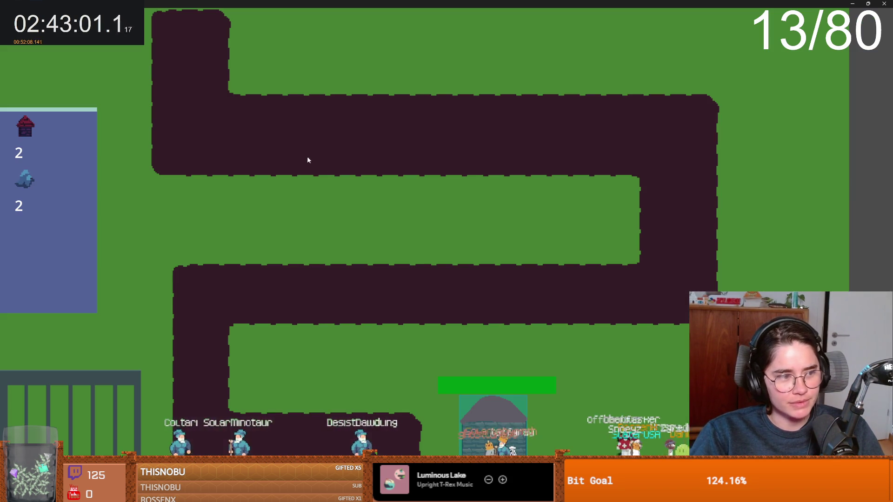
left_click(185, 71)
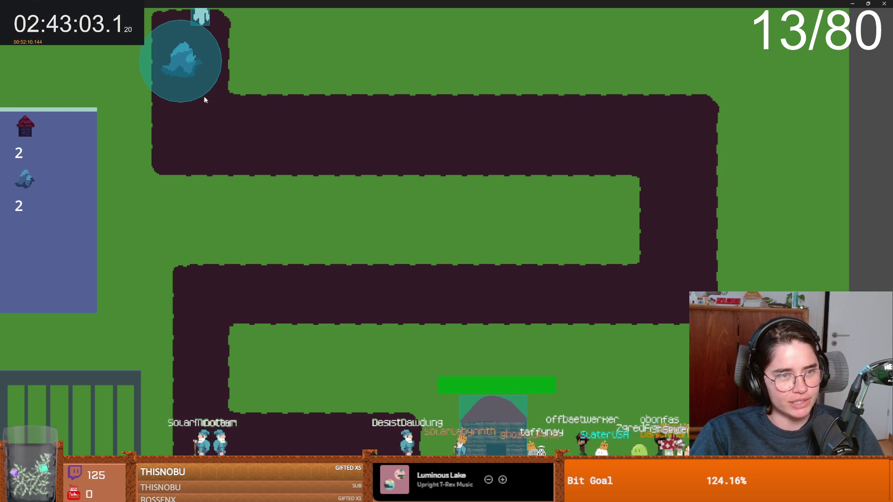
key("super+Down")
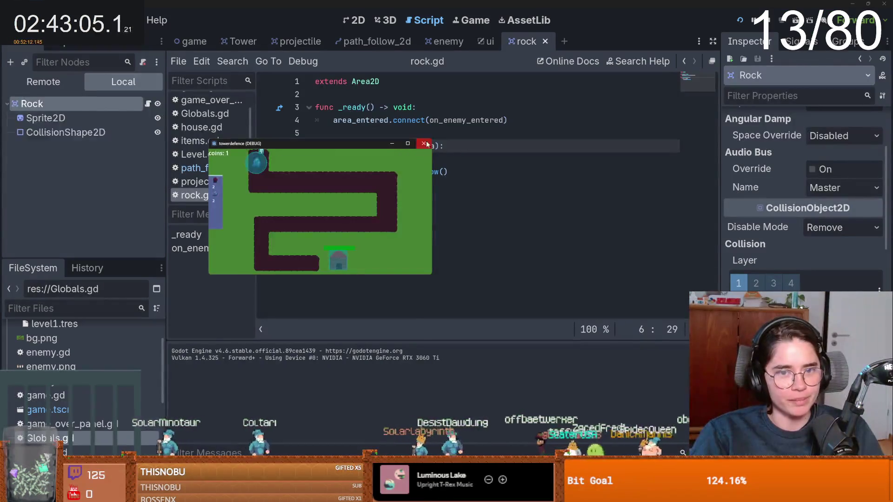
Add area.kill_rock(self) on line 9 below the stop_now call in rock.gd and save
left_click(424, 143)
left_click(456, 175)
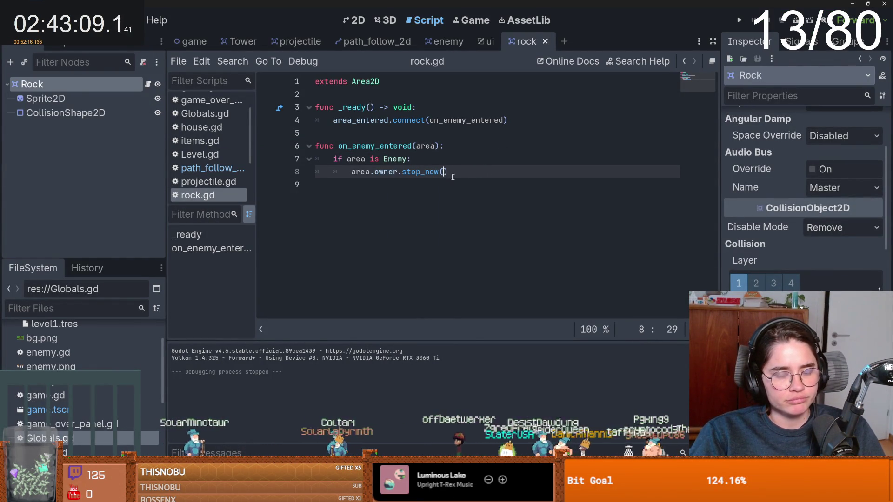
key("Return")
type("are")
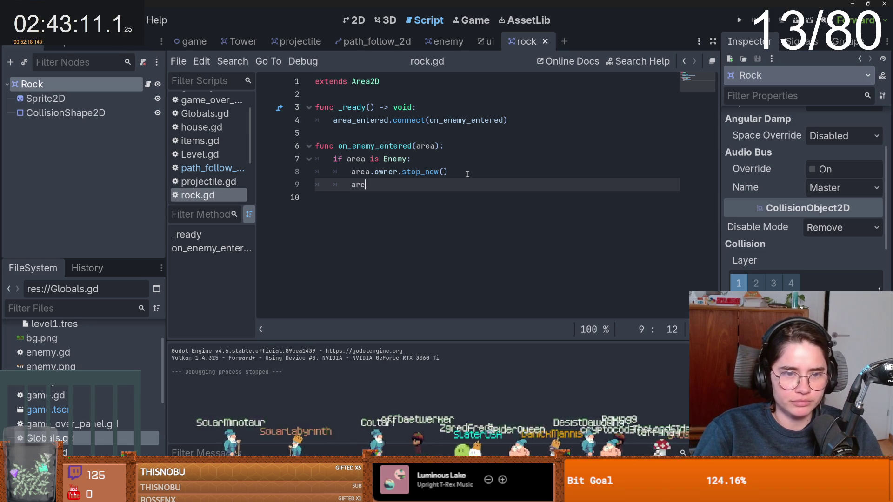
type("a.ki")
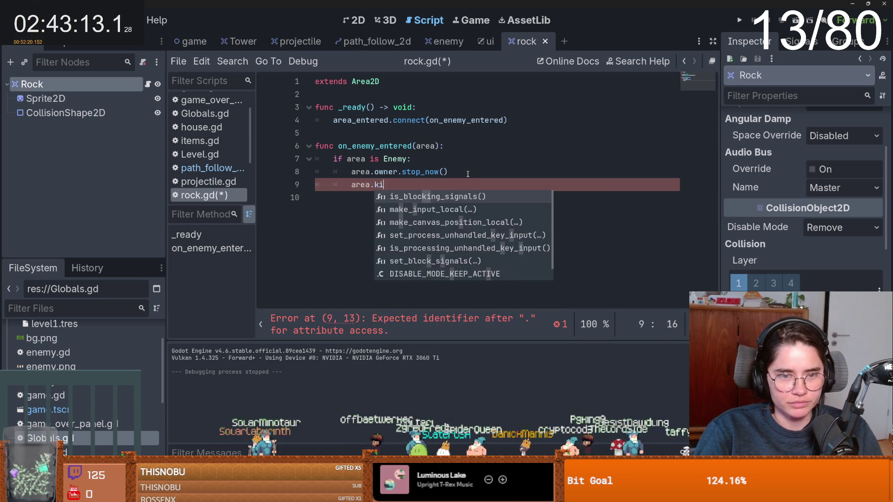
type("ll_rock(")
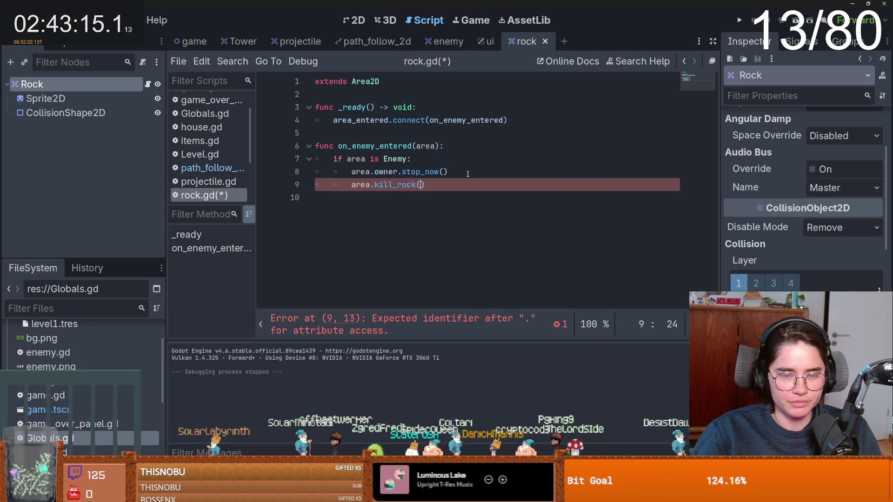
type("self")
left_click_drag(445, 185, 379, 185)
left_click_drag(444, 185, 378, 184)
left_click(422, 185)
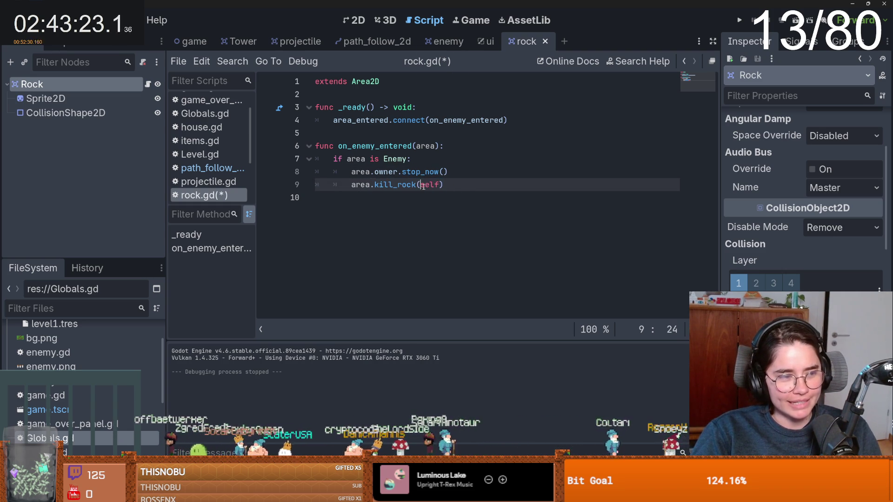
left_click_drag(444, 185, 375, 184)
key("ctrl+s")
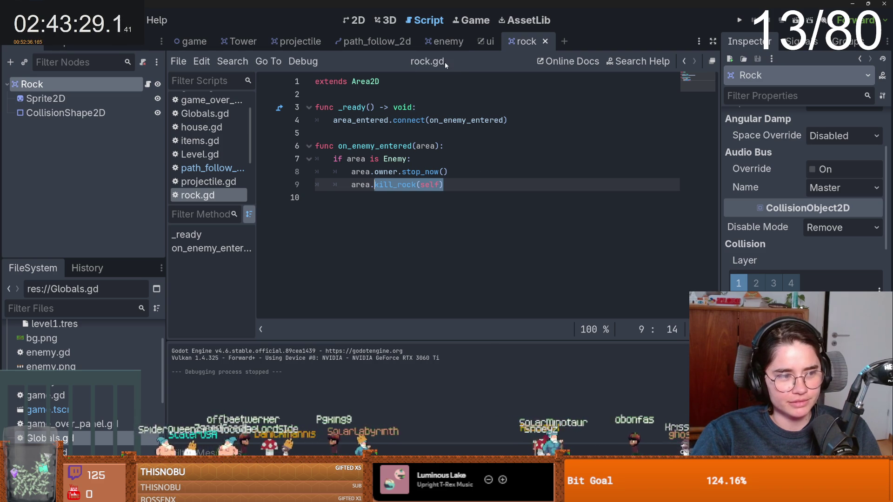
left_click(451, 46)
Insert func kill_rock(enemy): with a pass body near start_shooting in enemy.gd and save
left_click(345, 186)
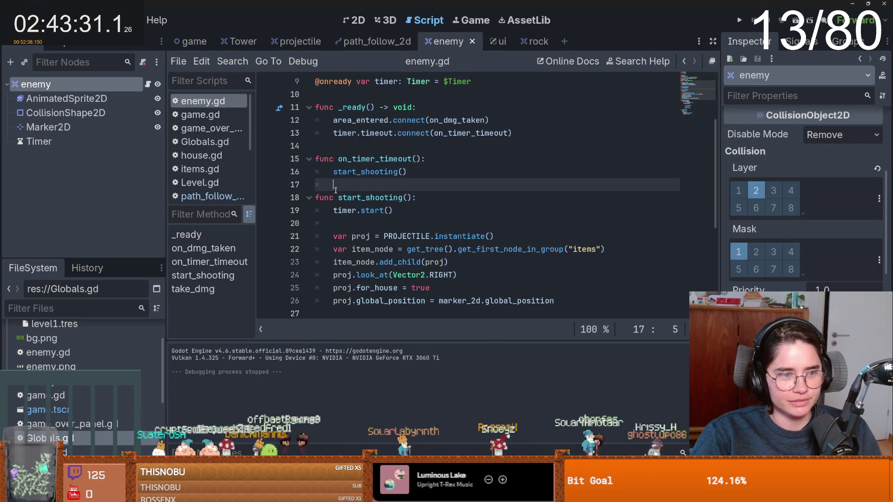
key("Return")
key("Return")
left_click(341, 193)
type("func kill_rock(self)")
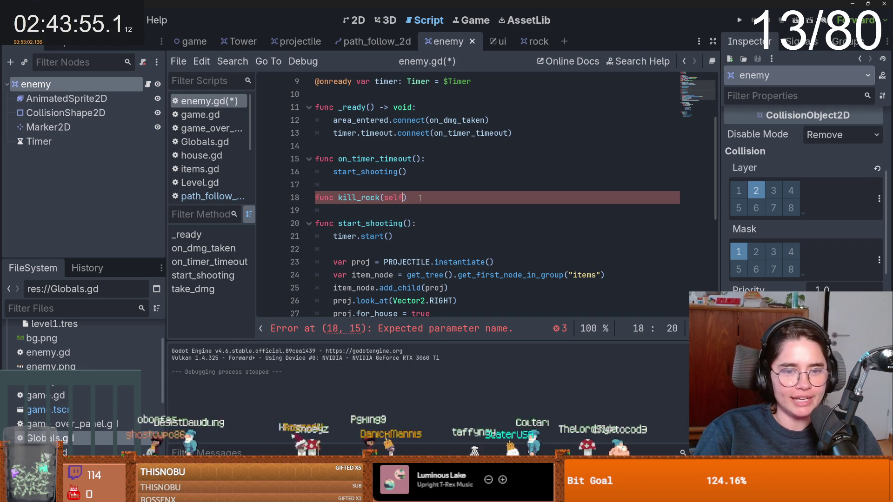
key("Left")
key("BackSpace")
key("BackSpace")
key("BackSpace")
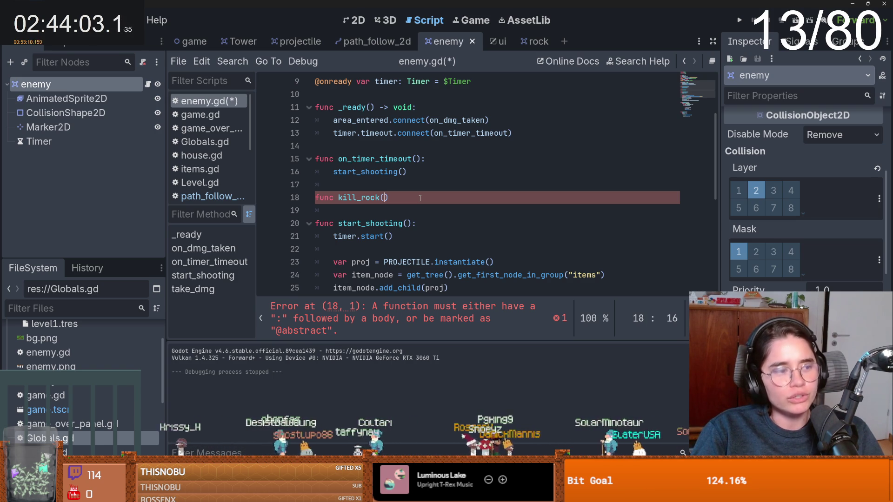
type("enemy")
type(":")
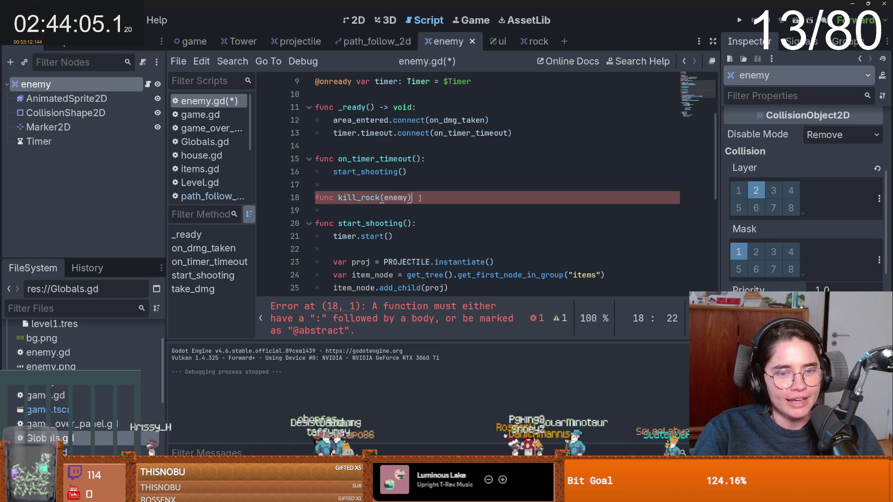
key("Return")
type("pas")
key("ctrl+s")
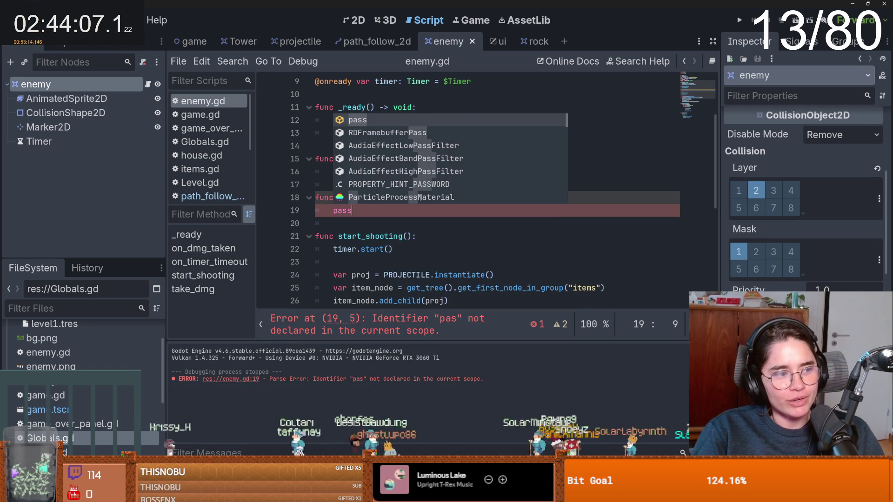
key("Return")
key("ctrl+s")
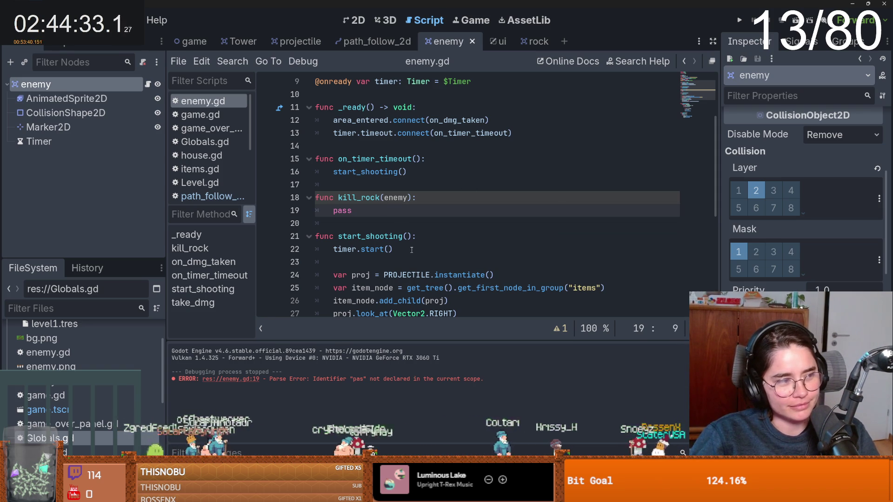
Declare dir = Vector2.RIGHT on line 10 of enemy.gd, above _ready
scroll(411, 249, "up", 2)
scroll(414, 253, "down", 3)
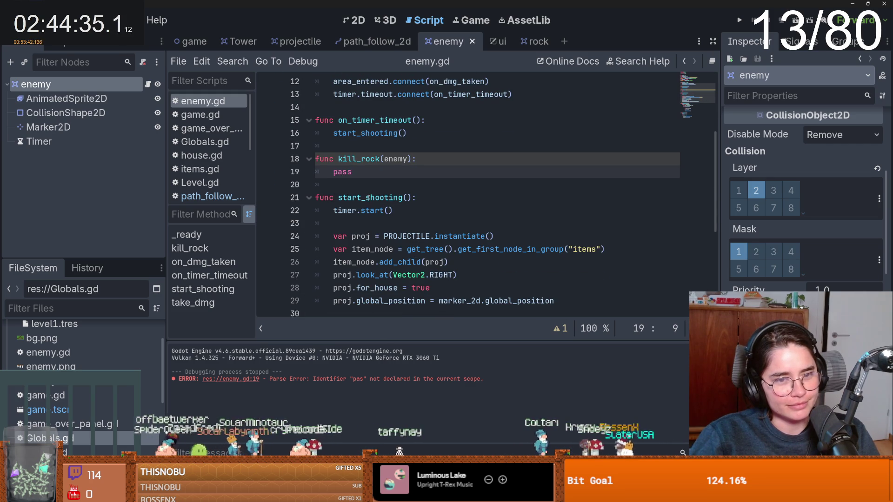
scroll(395, 223, "down", 3)
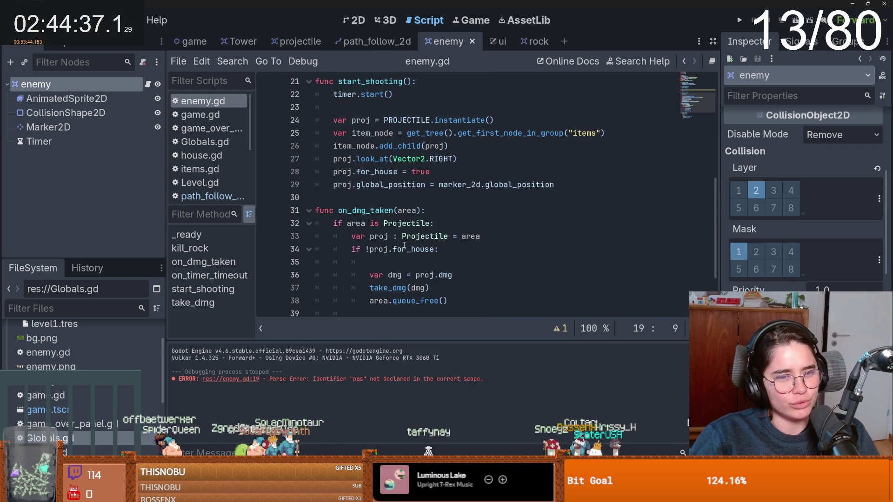
scroll(419, 223, "up", 1)
double_click(442, 198)
double_click(409, 198)
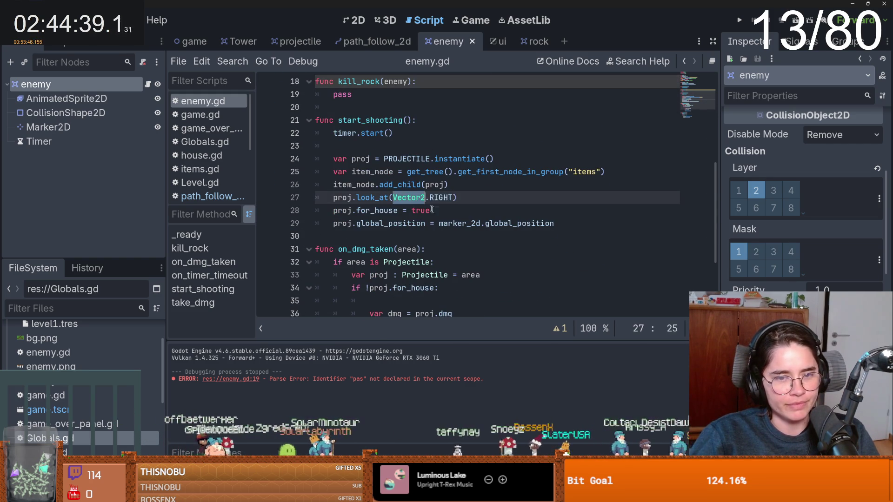
scroll(447, 255, "up", 2)
scroll(441, 247, "up", 4)
scroll(390, 208, "down", 1)
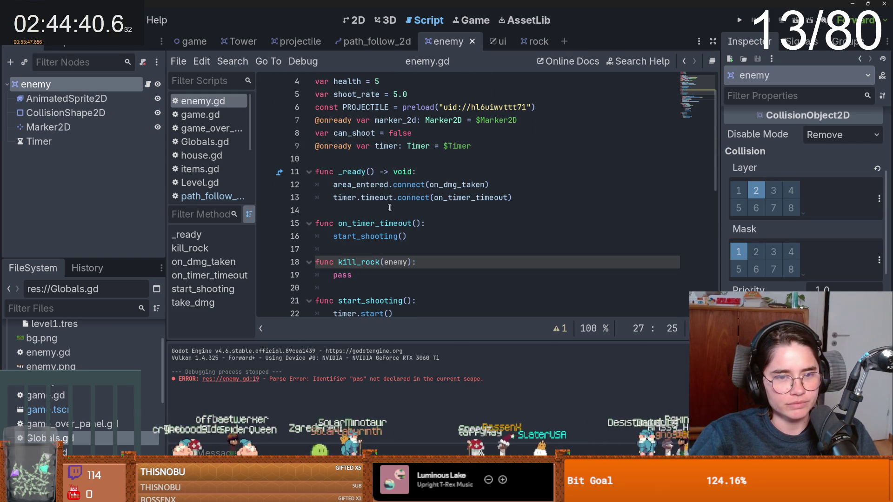
left_click(363, 163)
key("Return")
key("Return")
left_click(347, 174)
type("var")
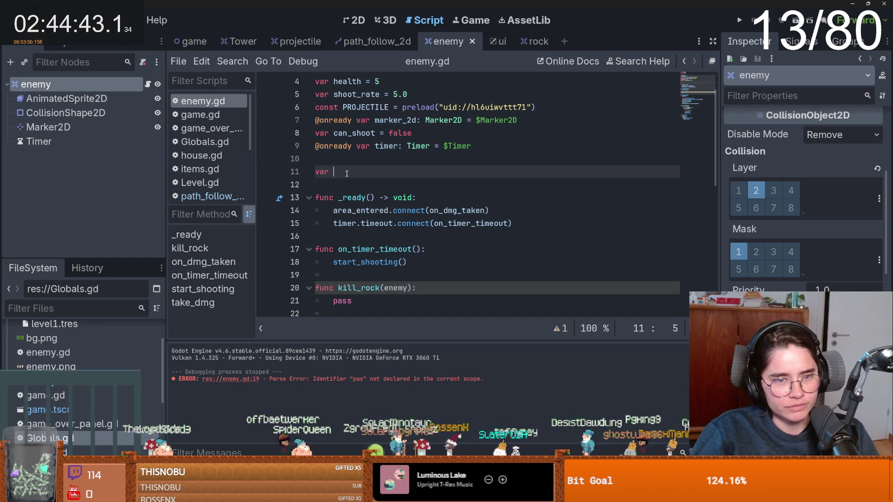
type("dir = Vect")
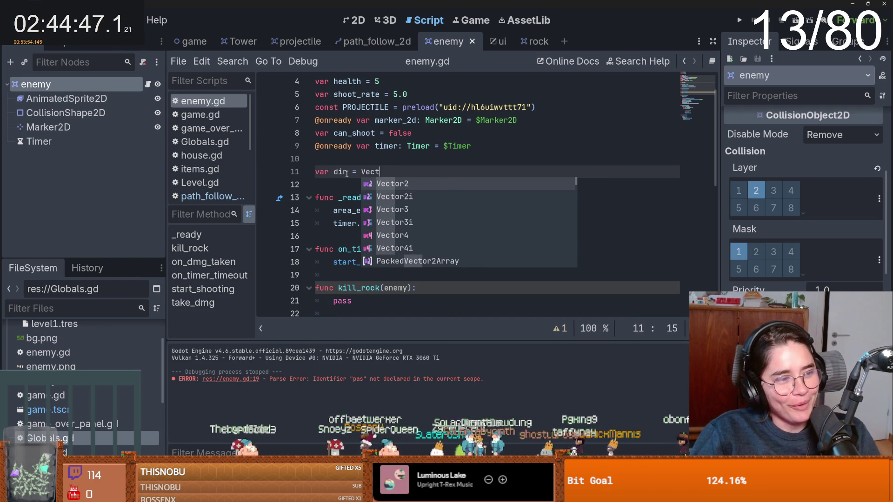
key("Return")
type(".")
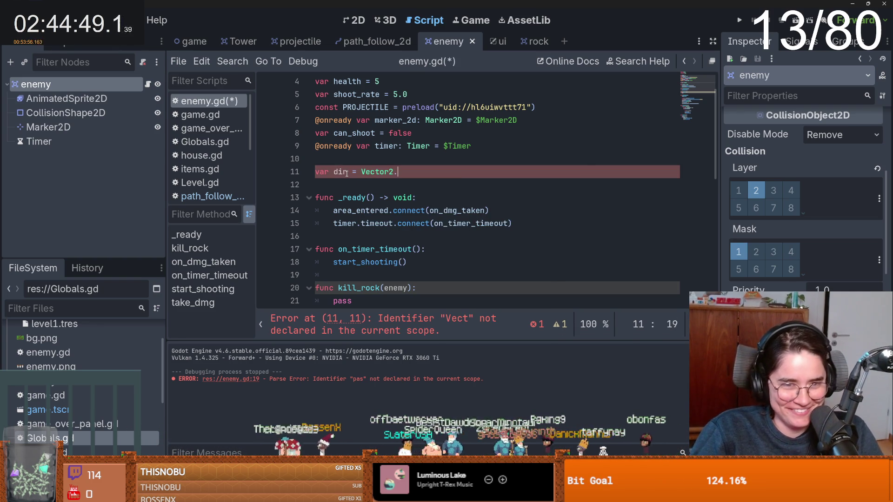
type("RIGHT")
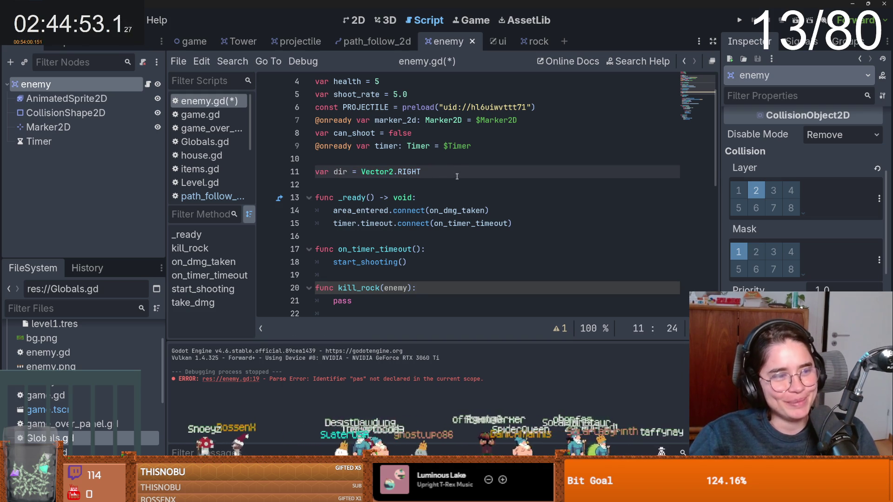
scroll(443, 190, "down", 1)
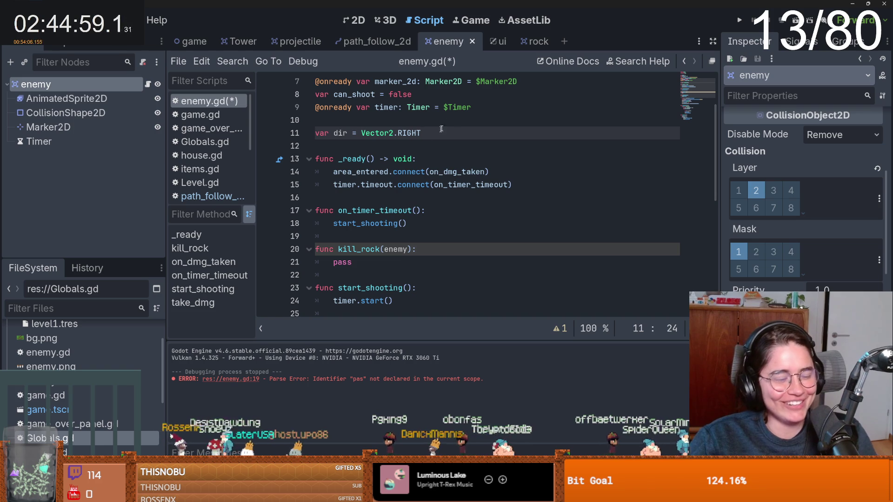
Try pasting dir over kill_rock's pass, undo it, and inspect the projectile look_at call
double_click(340, 133)
key("ctrl+c")
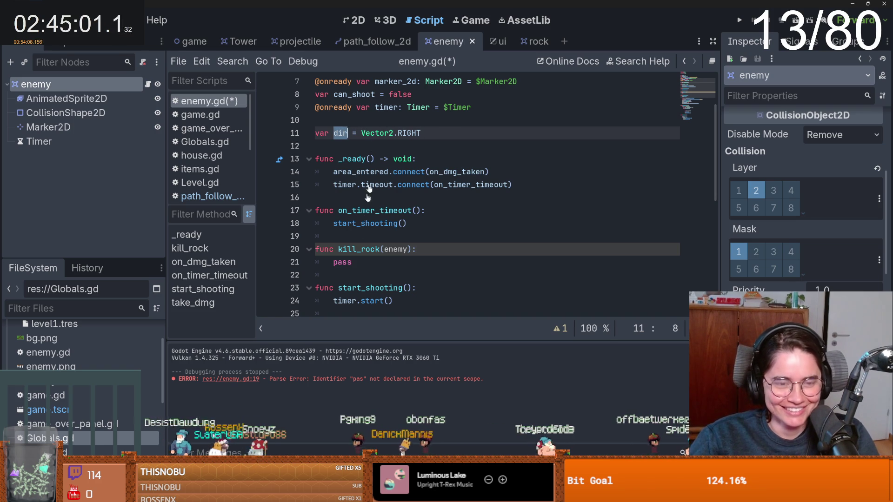
double_click(346, 265)
key("ctrl+v")
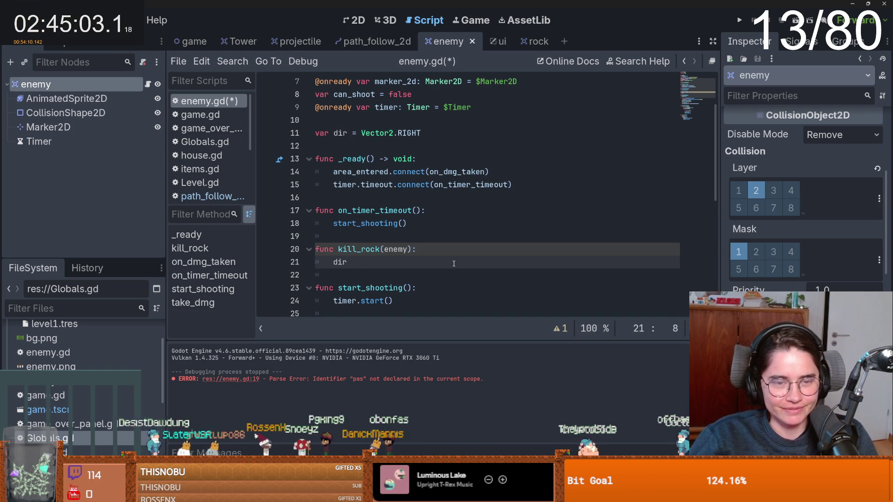
key("ctrl+z")
scroll(436, 265, "down", 4)
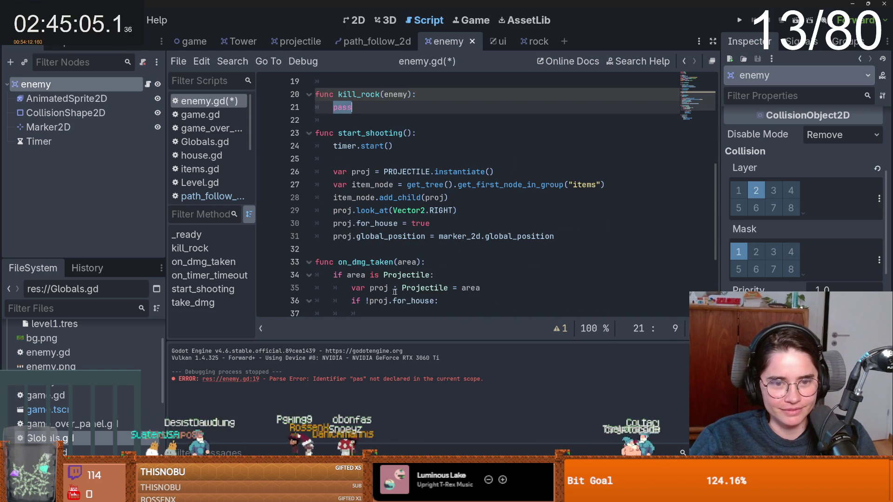
left_click(438, 214)
left_click_drag(453, 210, 393, 210)
left_click(408, 211)
type("di")
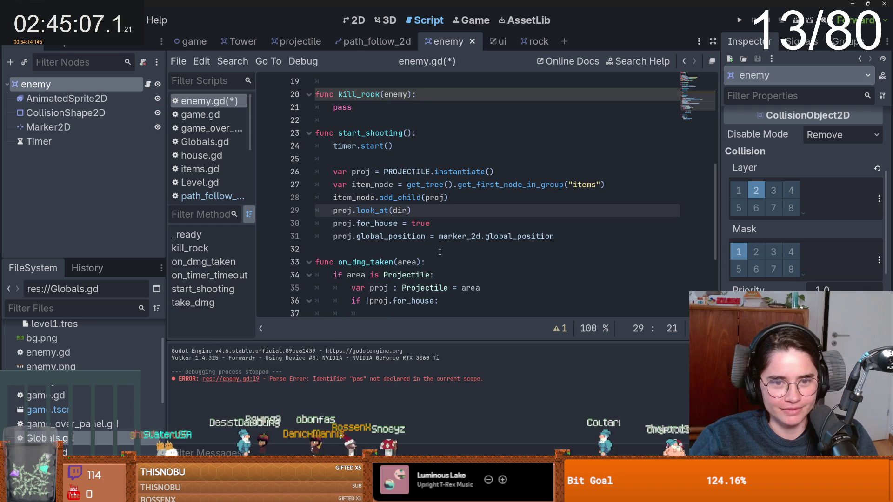
scroll(368, 232, "up", 4)
scroll(368, 233, "down", 1)
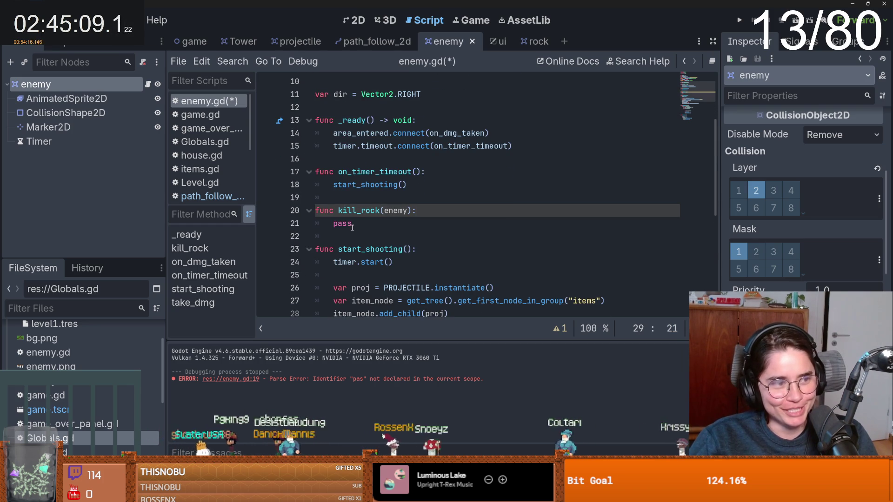
Replace the pass in kill_rock with 'dir ='
double_click(338, 223)
type("dir =")
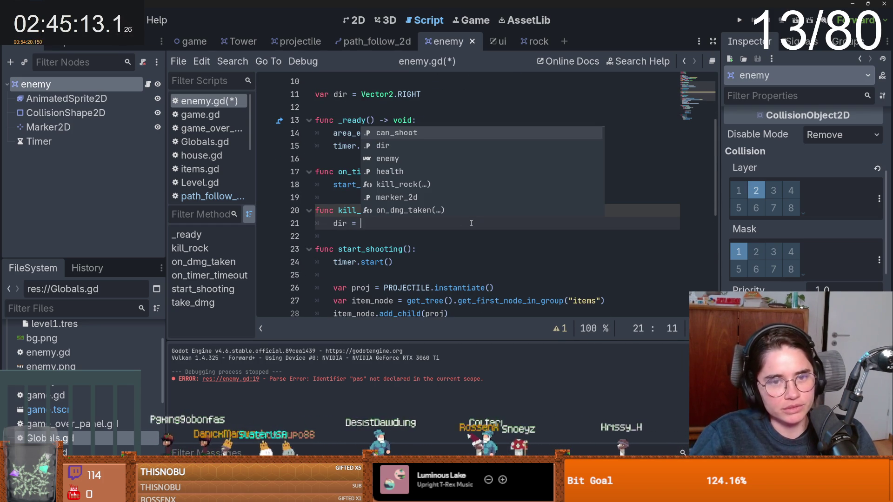
key("Escape")
Copy the direction_to expression from the Tower script's shoot() into enemy.gd after dir =
left_click(240, 41)
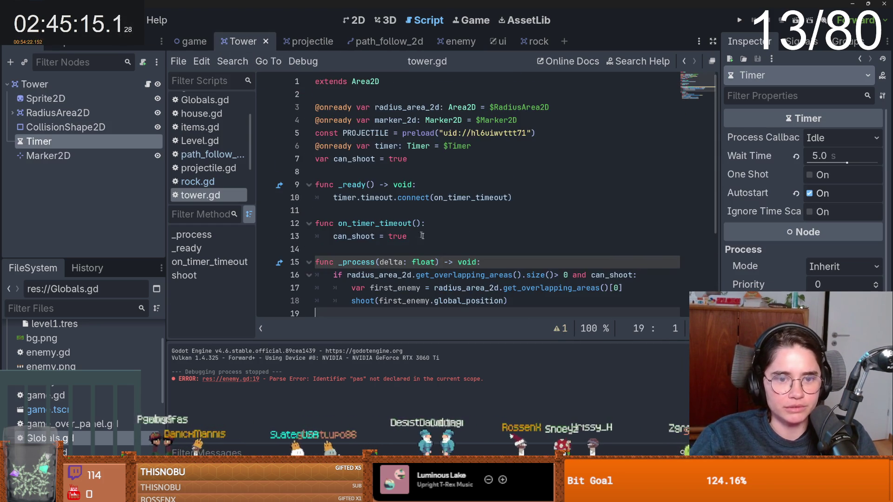
scroll(432, 240, "down", 3)
left_click_drag(545, 275, 393, 275)
key("ctrl+c")
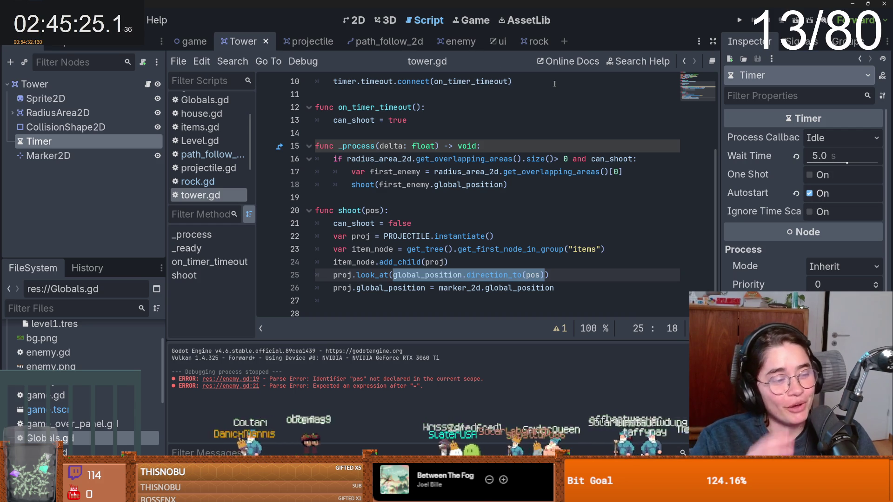
left_click(459, 43)
key("ctrl+v")
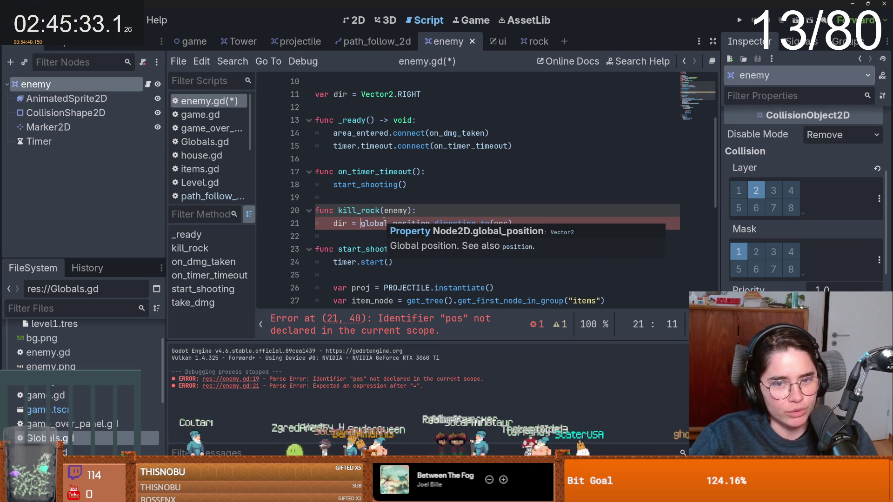
Try wrapping line 21's direction expression in look_at and check the look_at documentation
left_click(383, 222)
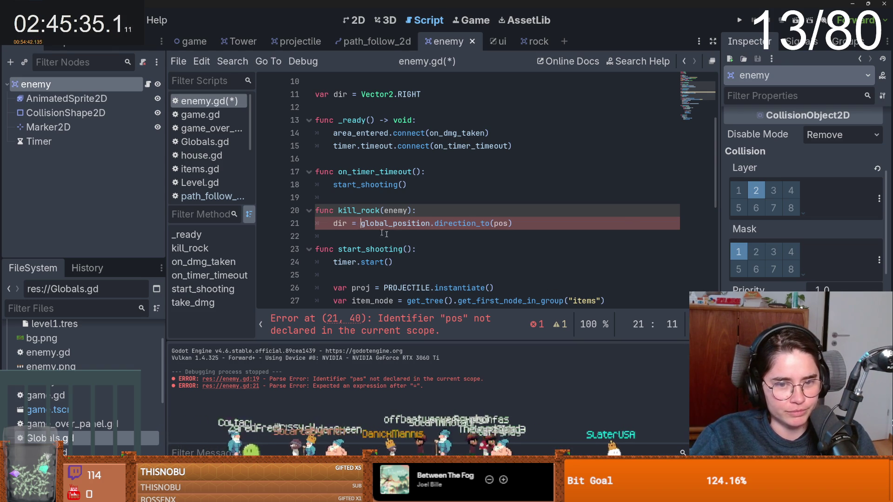
type("loo")
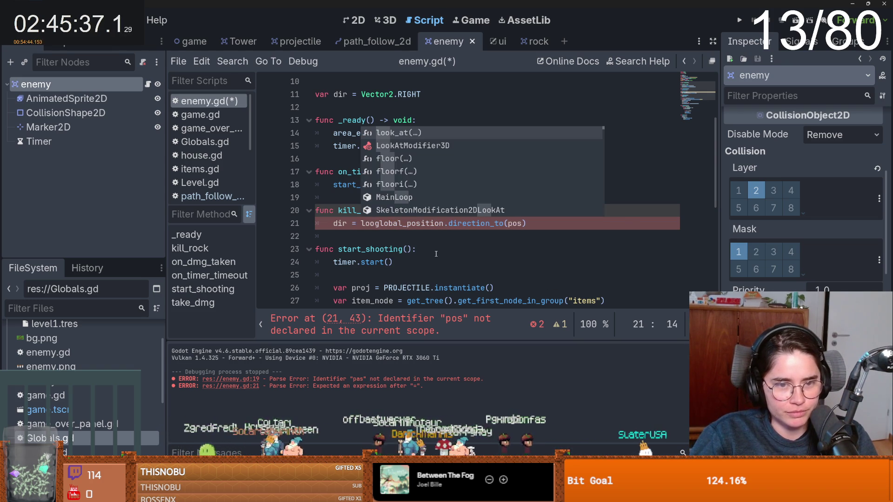
key("Escape")
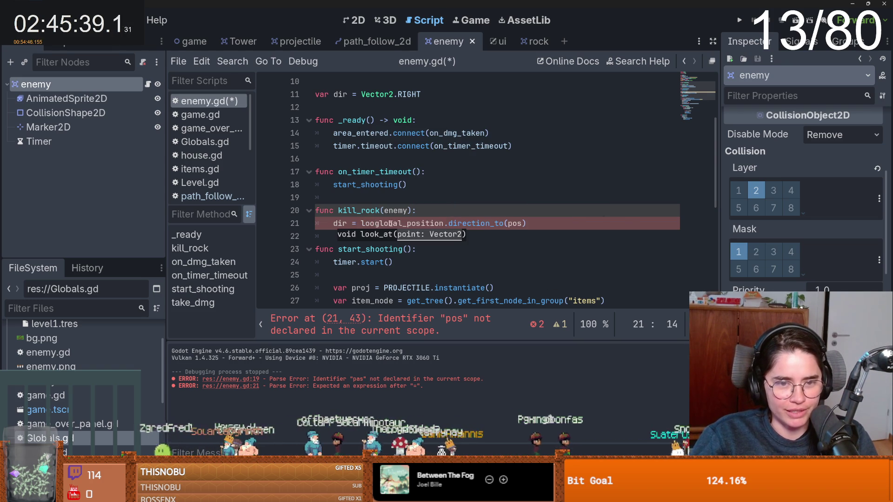
type("k")
key("Return")
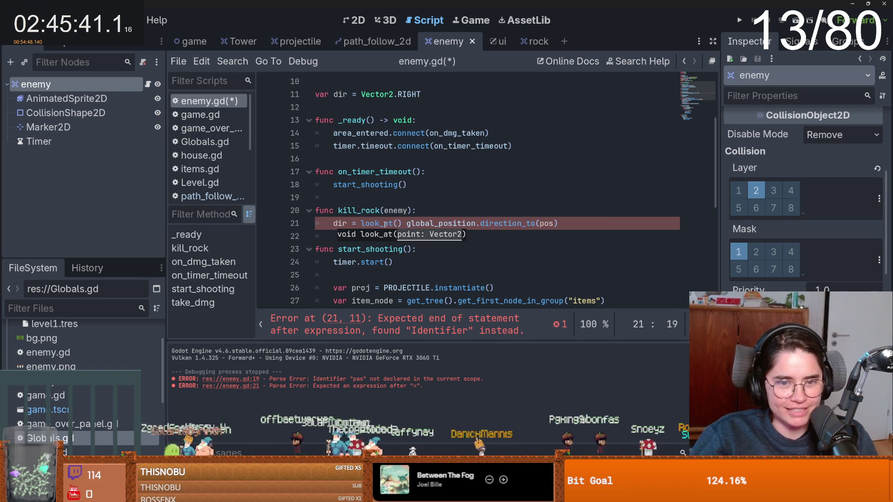
left_click_drag(559, 229, 395, 225)
left_click(399, 239)
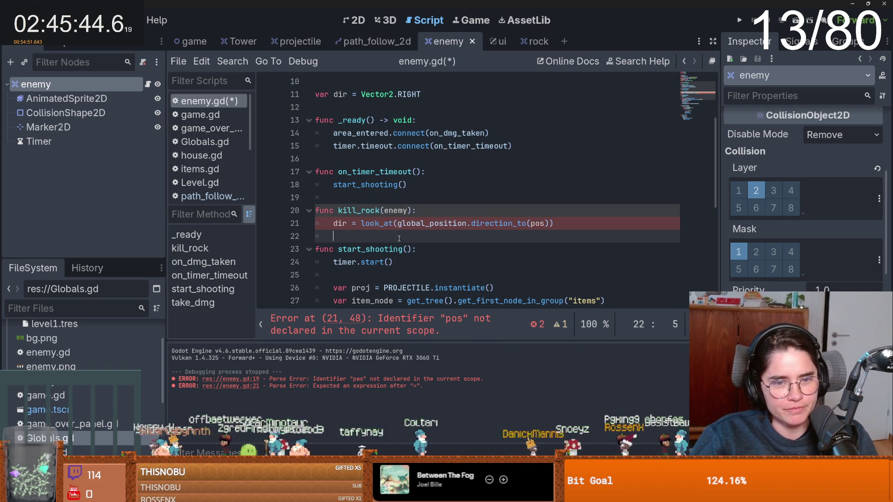
left_click(371, 225, "ctrl")
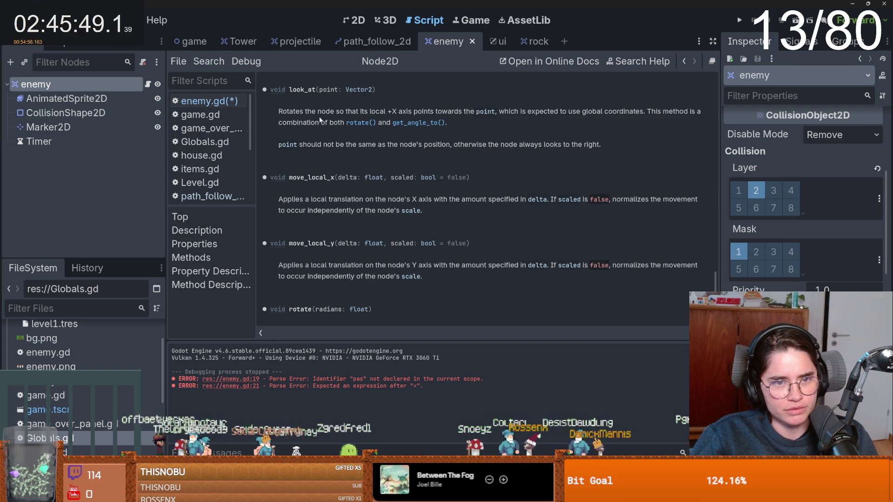
left_click(147, 84)
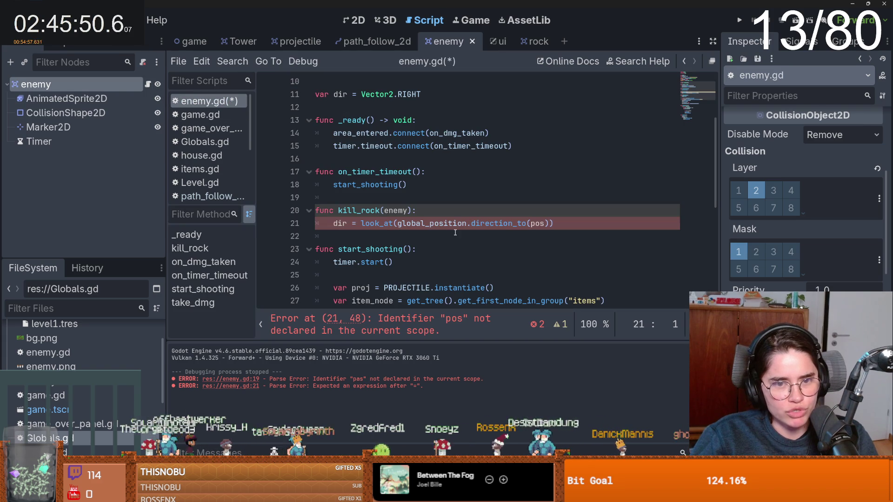
Drop look_at so line 21 reads dir = global_position.direction_to(enemy.global_position), and save
left_click(398, 223)
left_click_drag(398, 223, 360, 224)
key("BackSpace")
left_click(528, 224)
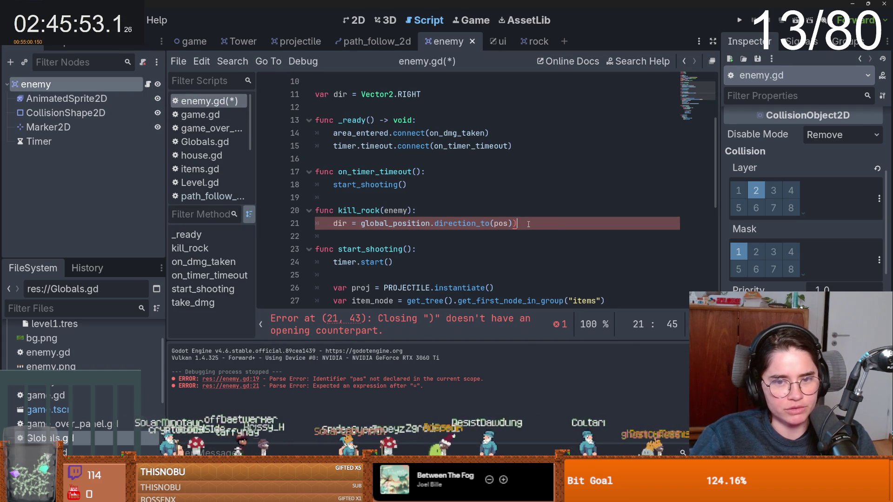
key("BackSpace")
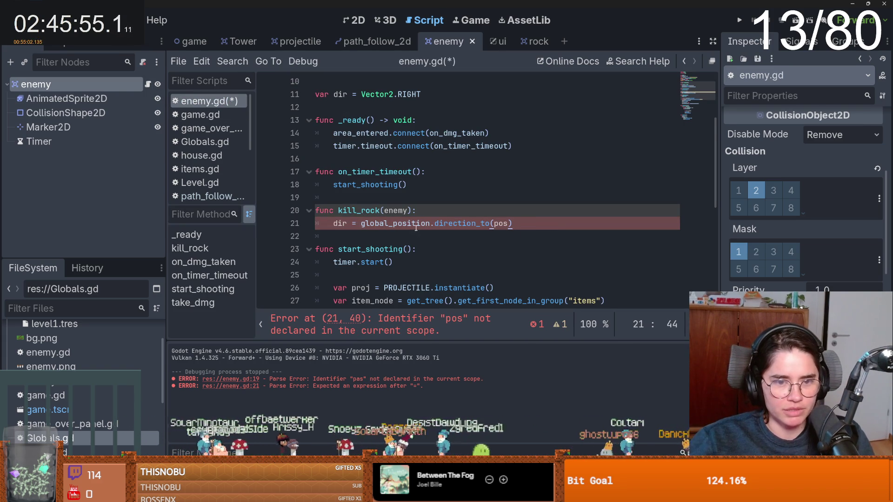
double_click(394, 210)
key("ctrl+c")
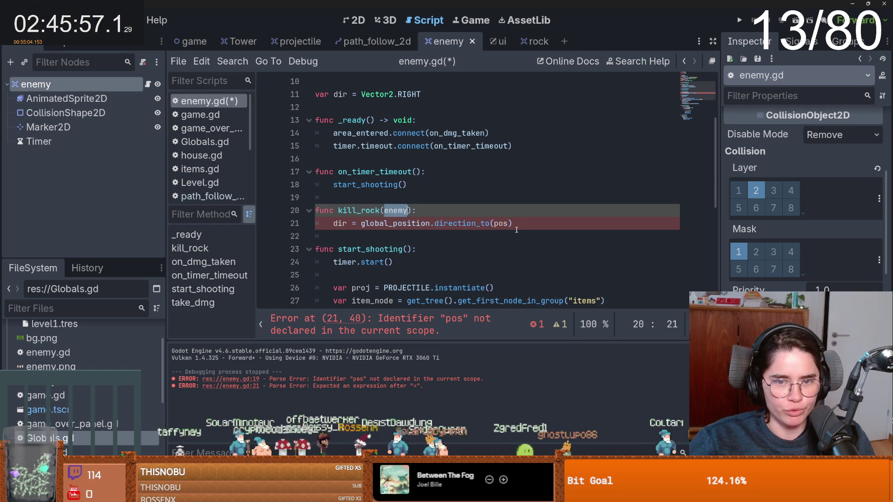
double_click(500, 223)
key("ctrl+v")
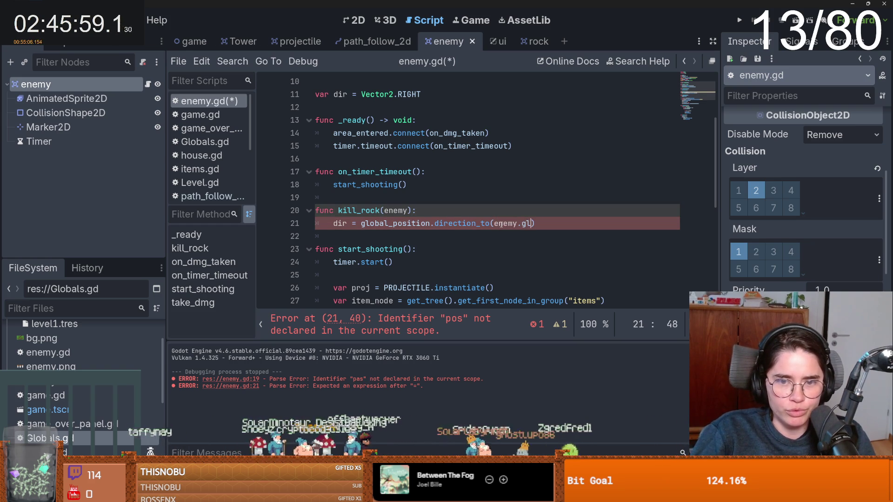
type("_position")
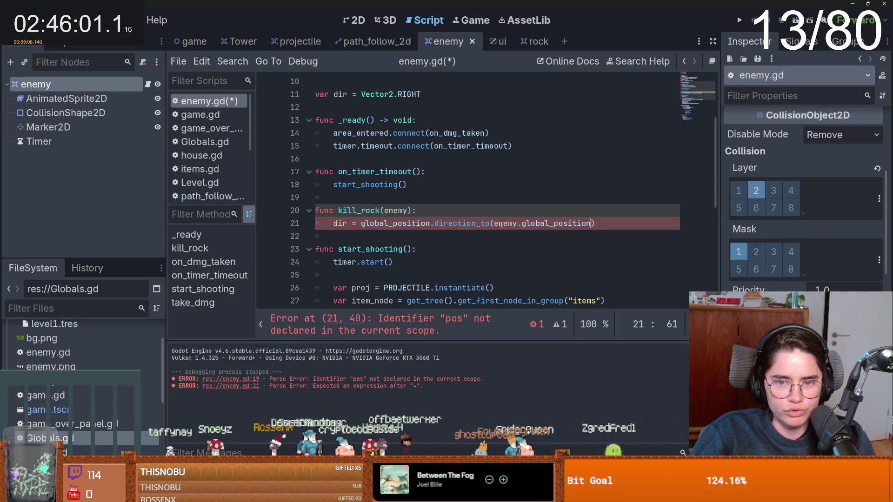
key("ctrl+s")
key("Up")
key("Up")
Inspect the dir variable's info popup on line 21
double_click(346, 226)
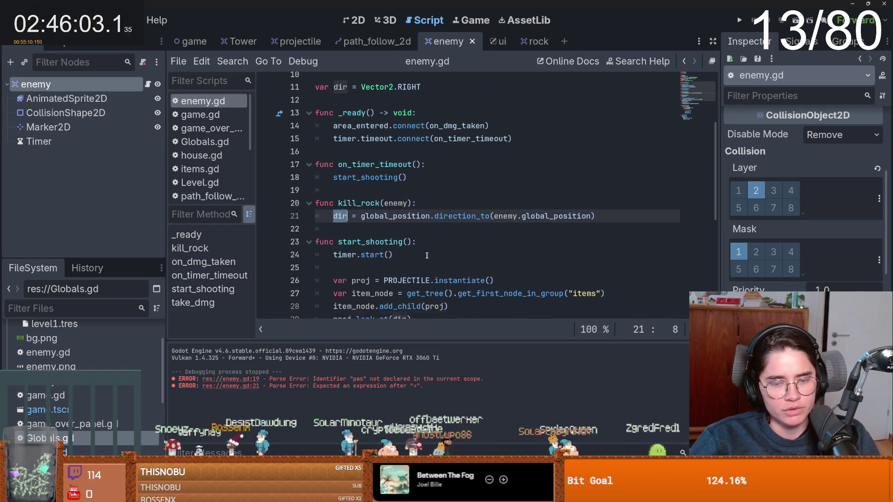
scroll(419, 242, "down", 2)
scroll(437, 250, "up", 1)
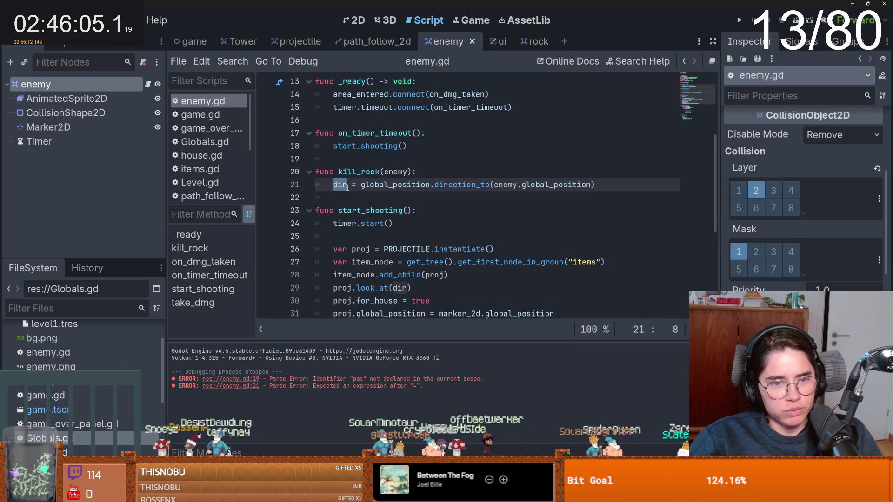
mouse_move(347, 187)
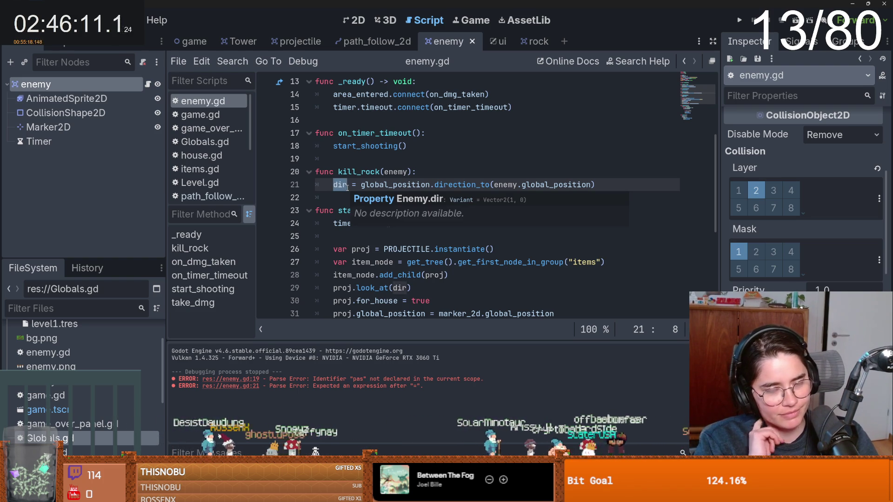
key("Up")
key("Up")
Copy lines 12–22 (on_shot and take_dmg) from the game scene's house.gd, then return to rock.gd
left_click(535, 41)
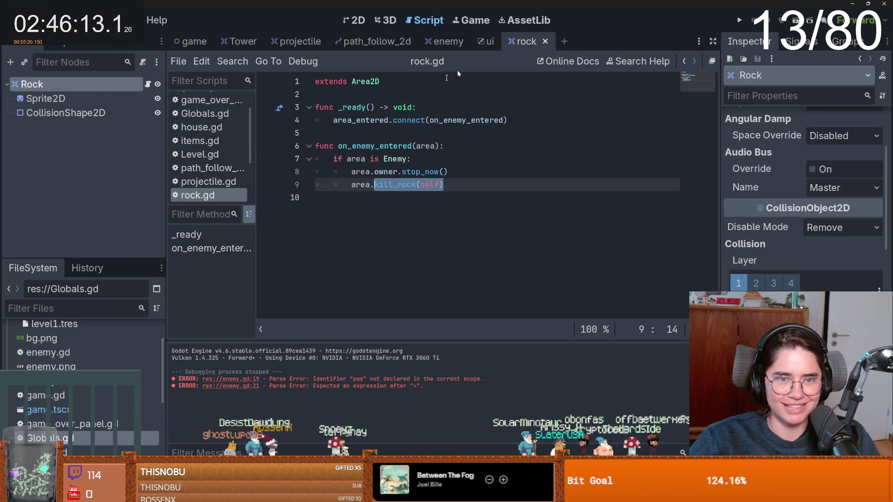
left_click(449, 45)
scroll(405, 261, "up", 2)
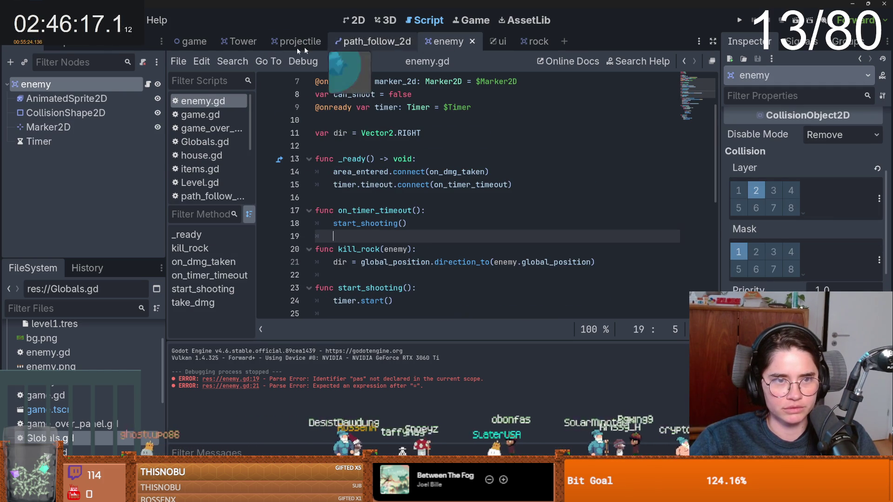
left_click(191, 41)
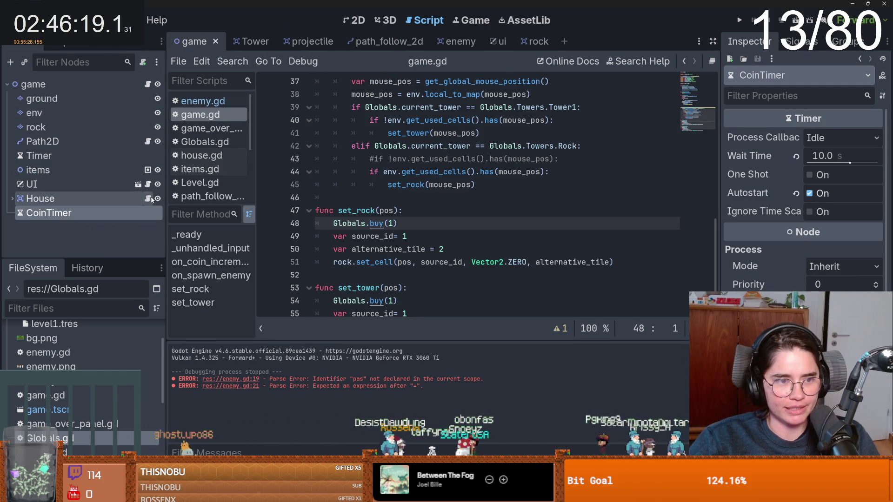
left_click(202, 156)
left_click(417, 239)
scroll(414, 228, "up", 1)
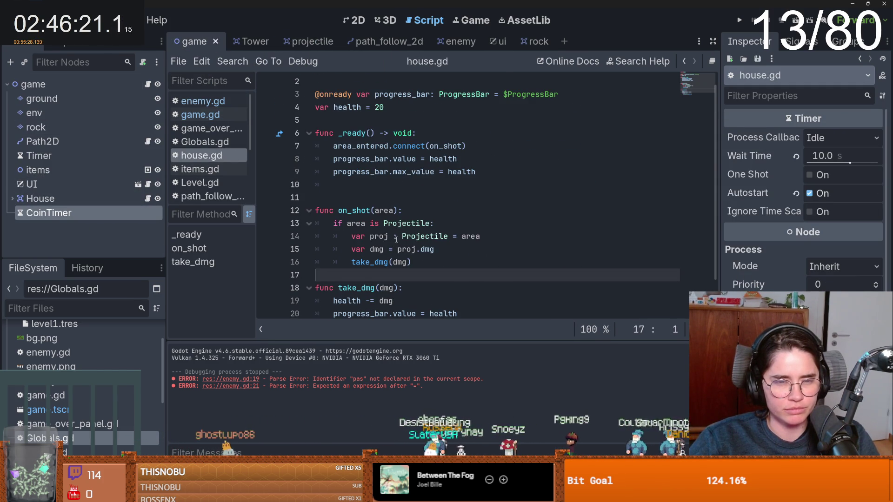
scroll(412, 214, "down", 1)
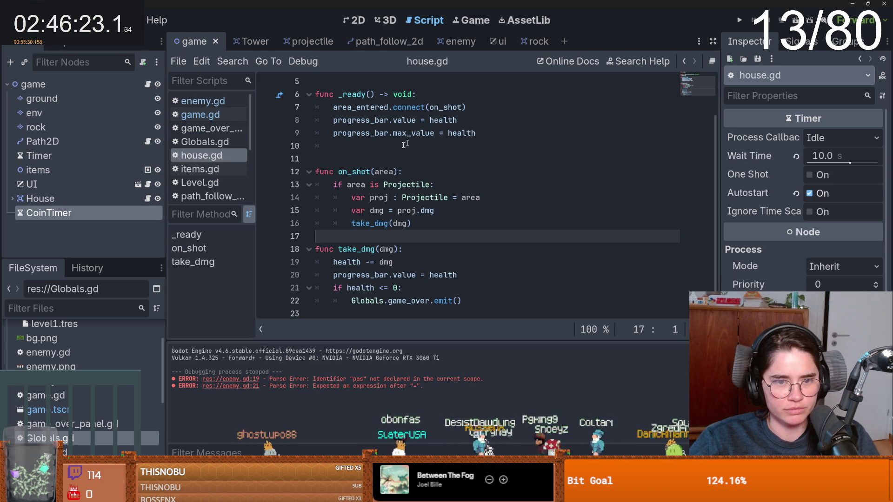
left_click_drag(465, 301, 312, 171)
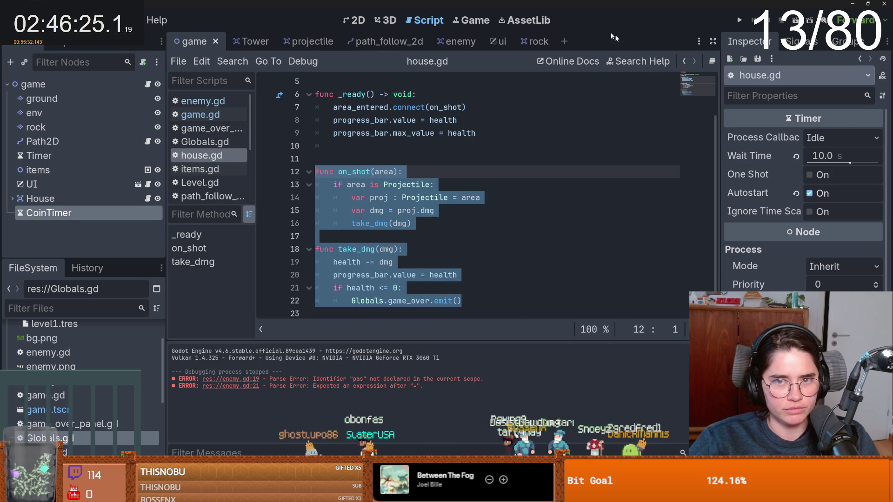
left_click(533, 42)
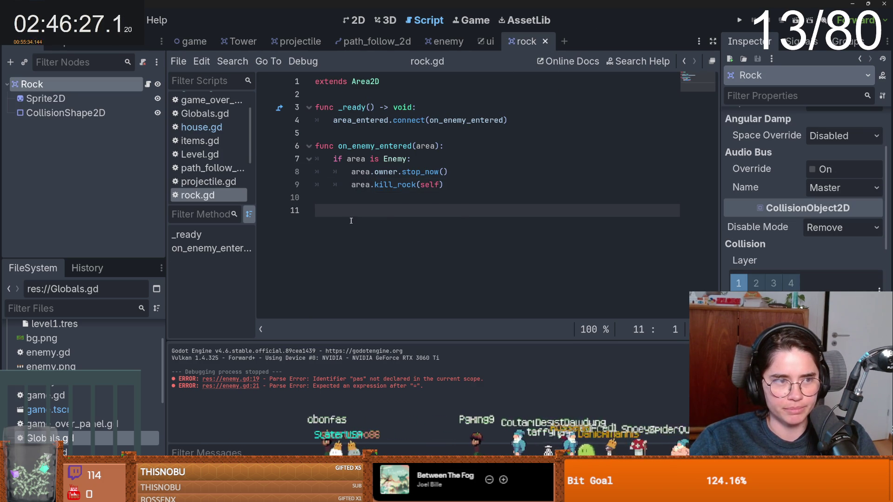
Paste the on_shot and take_dmg functions at the end of rock.gd
left_click(382, 225)
key("ctrl+v")
scroll(384, 230, "up", 1)
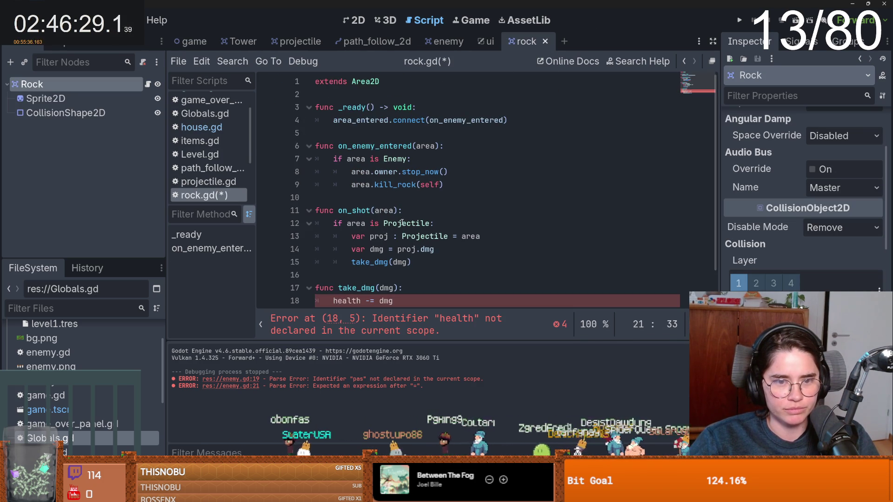
scroll(389, 240, "down", 1)
scroll(389, 240, "up", 1)
Add var health = 3 below the extends line and save rock.gd
left_click(346, 99)
key("Return")
key("Return")
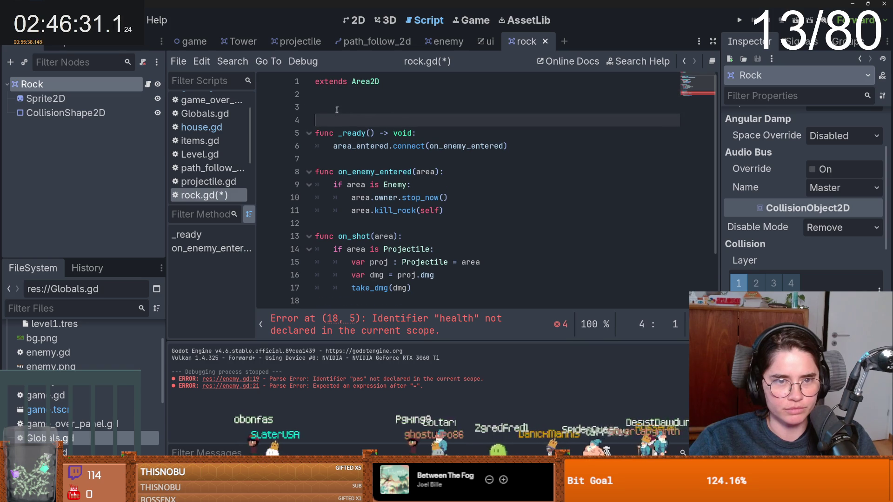
key("Up")
type("var health = ")
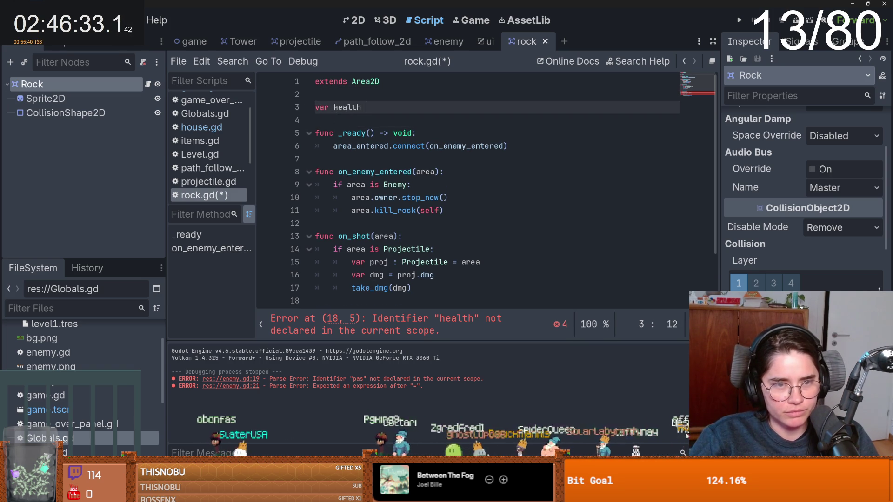
type("5")
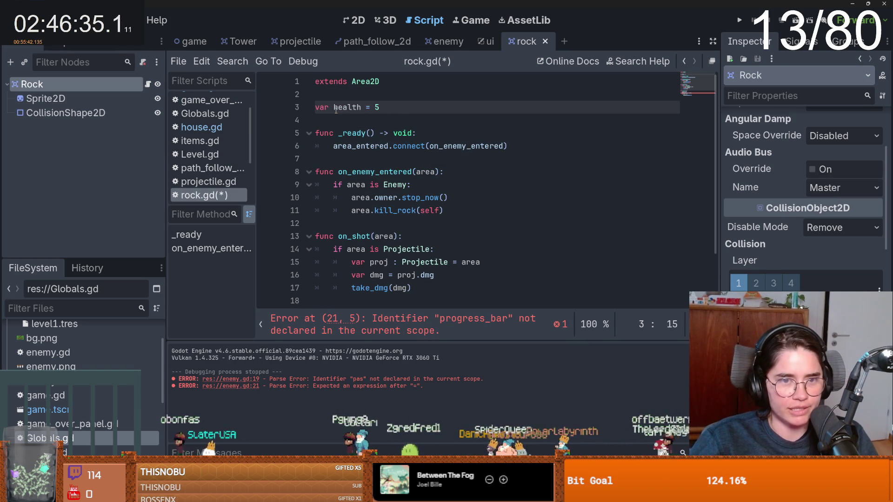
key("ctrl+s")
scroll(410, 118, "down", 3)
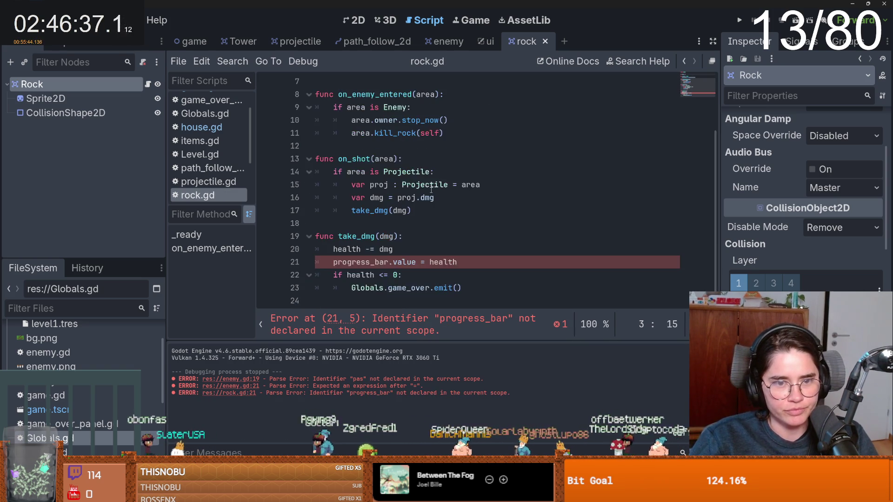
scroll(403, 118, "up", 3)
key("BackSpace")
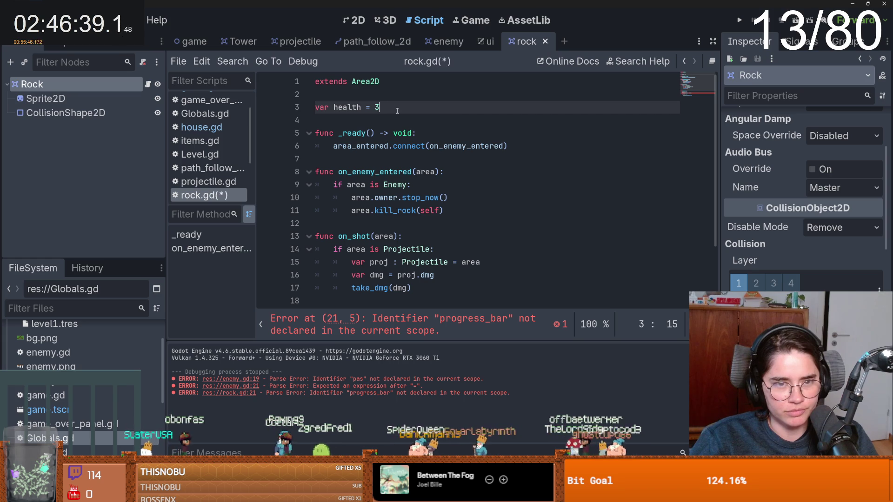
key("ctrl+s")
scroll(411, 208, "down", 2)
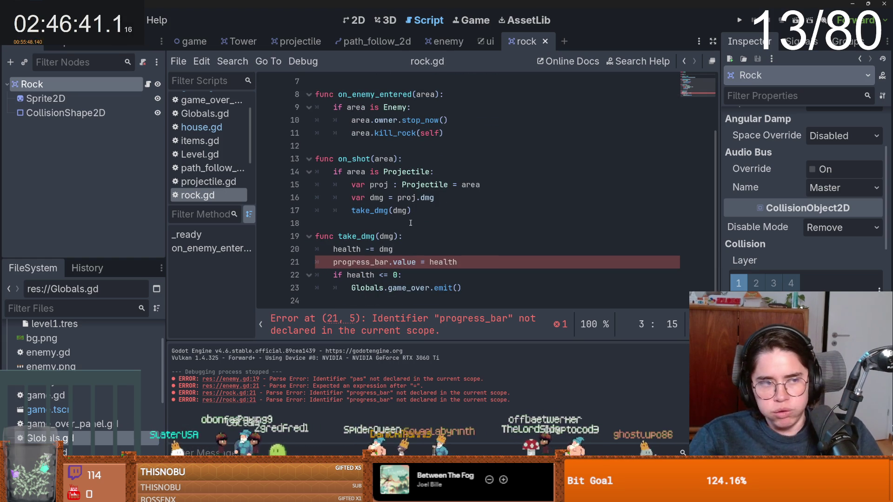
Comment out the progress_bar.value update line with Ctrl+K
left_click(474, 263)
key("ctrl+k")
scroll(473, 264, "up", 2)
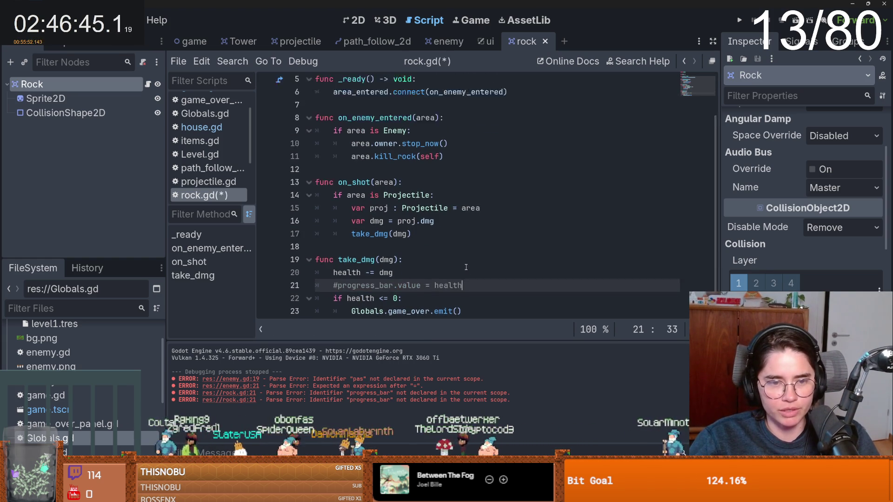
scroll(461, 201, "down", 1)
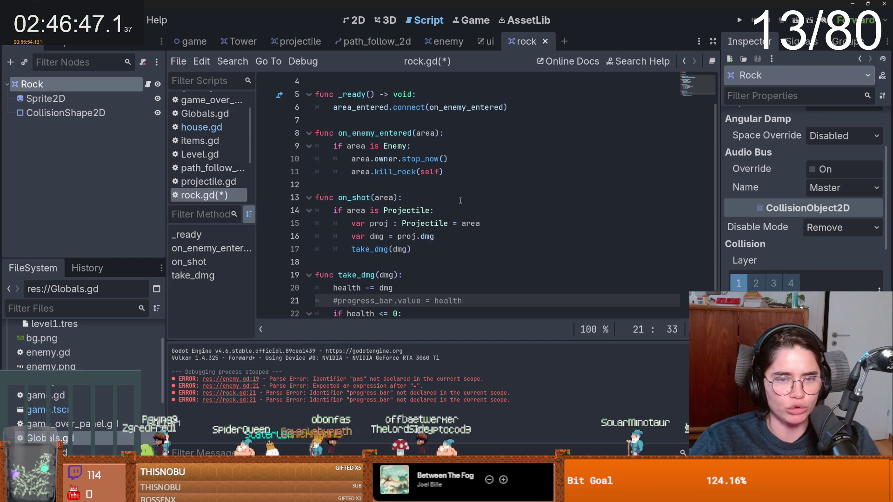
left_click(514, 109)
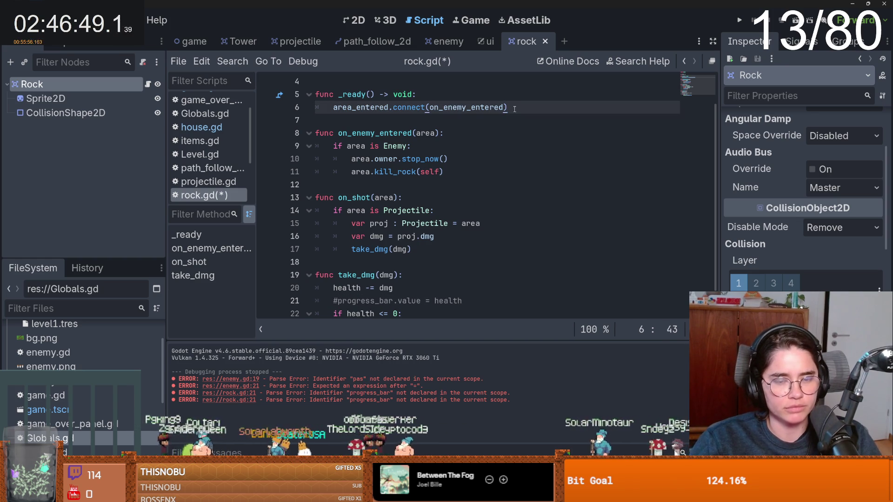
left_click(488, 110, "ctrl")
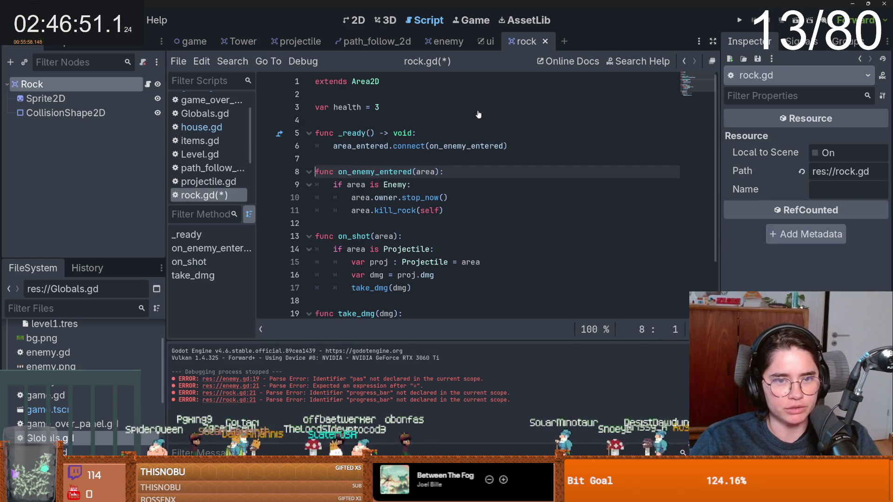
scroll(421, 197, "down", 1)
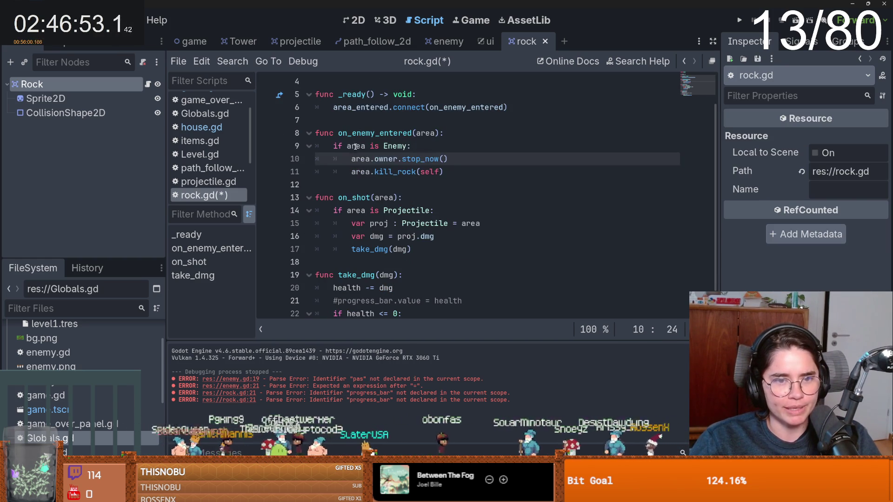
left_click(356, 146)
left_click(399, 146)
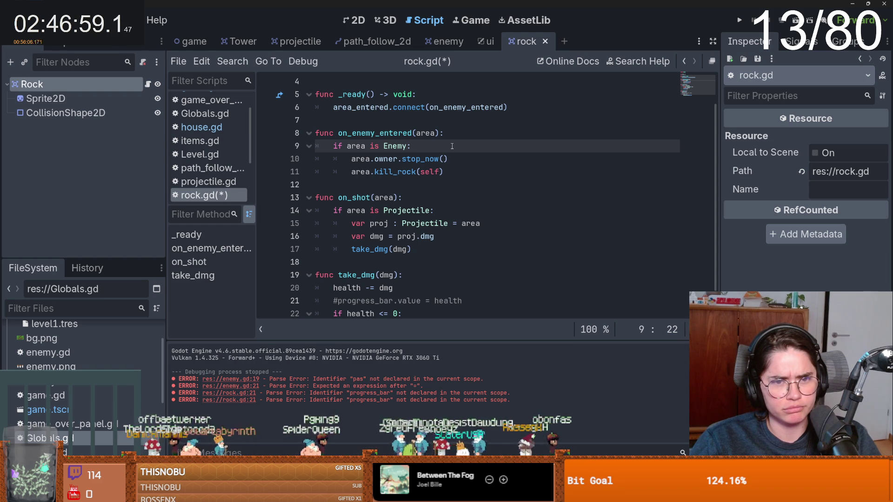
left_click(191, 41)
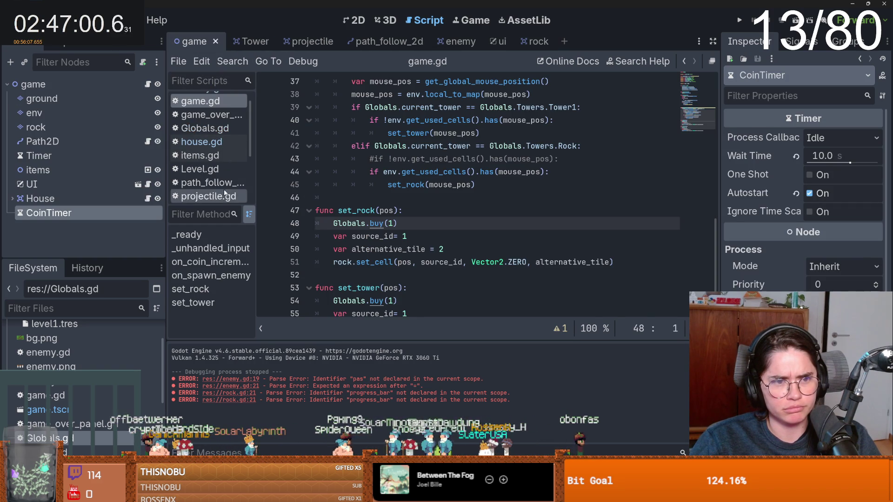
left_click(148, 198)
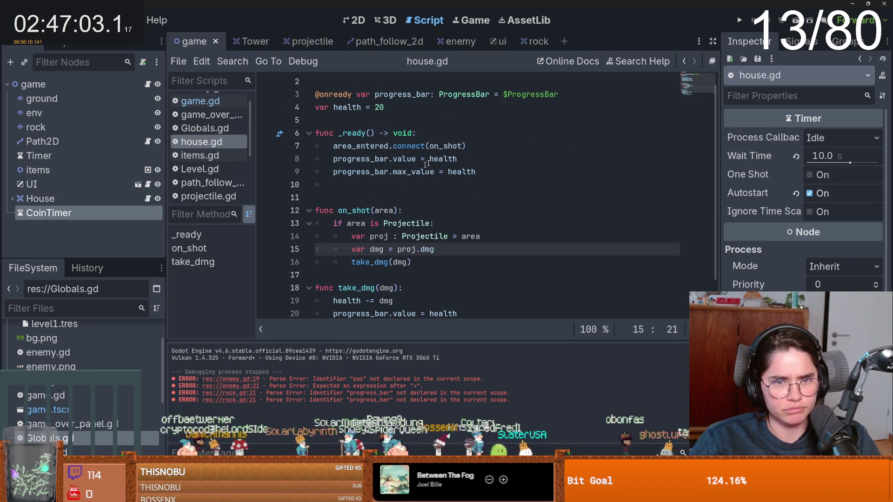
double_click(444, 146)
double_click(382, 210)
double_click(356, 224)
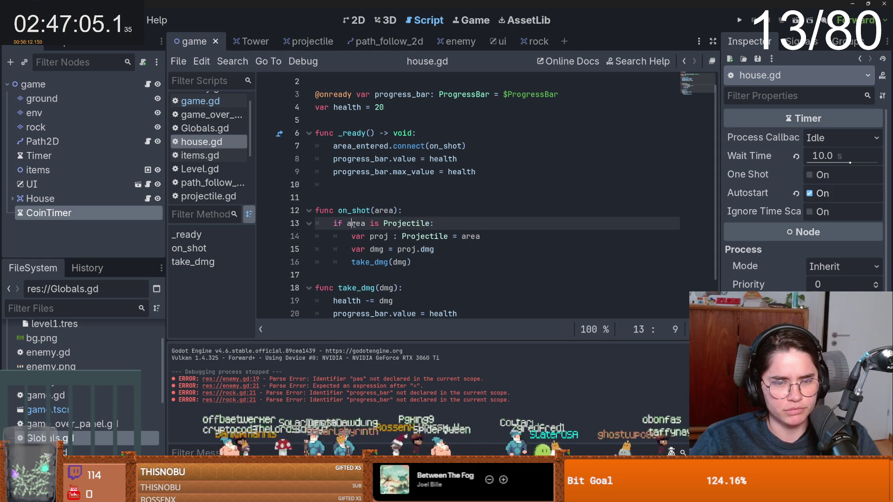
scroll(395, 241, "down", 1)
left_click_drag(415, 228, 295, 171)
mouse_move(462, 301)
left_mouse_down()
mouse_move(335, 223)
mouse_move(321, 186)
mouse_move(302, 171)
left_mouse_up()
left_click(533, 42)
scroll(418, 210, "down", 1)
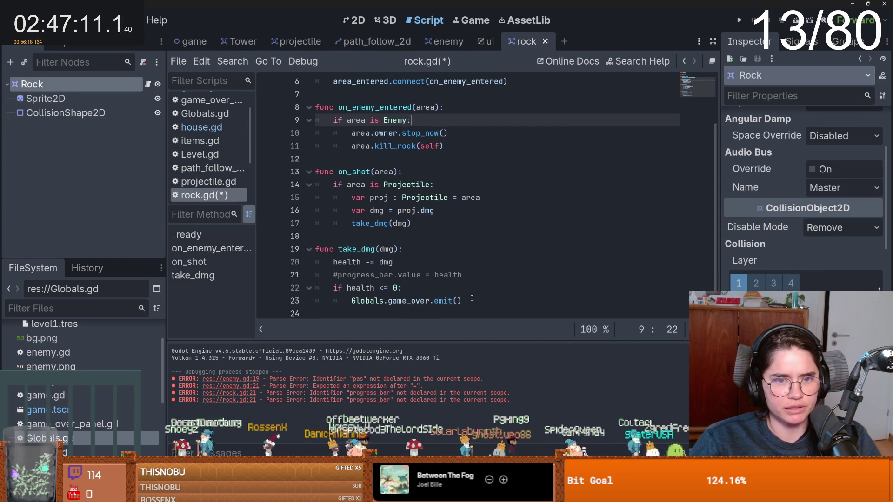
left_click_drag(461, 301, 275, 180)
mouse_move(462, 301)
left_mouse_down()
mouse_move(353, 251)
mouse_move(321, 210)
left_mouse_up()
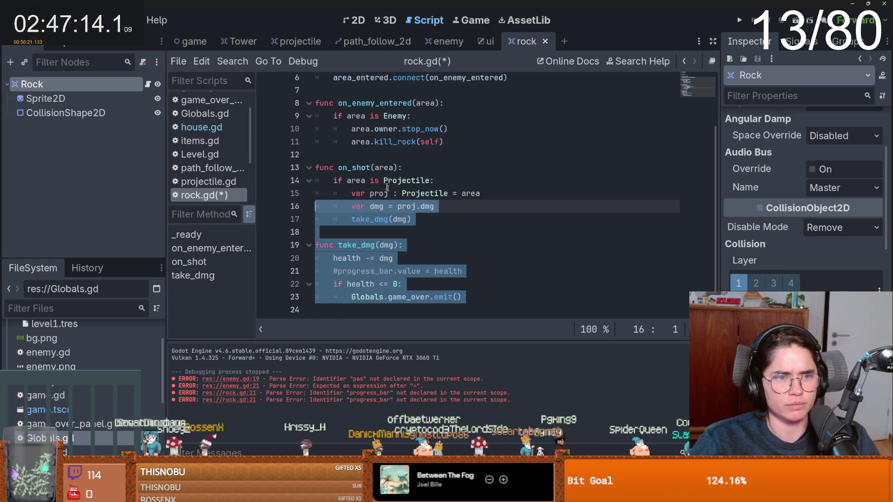
Review the on_enemy_entered Enemy and Projectile checks in rock.gd
left_click(426, 191)
scroll(426, 188, "up", 2)
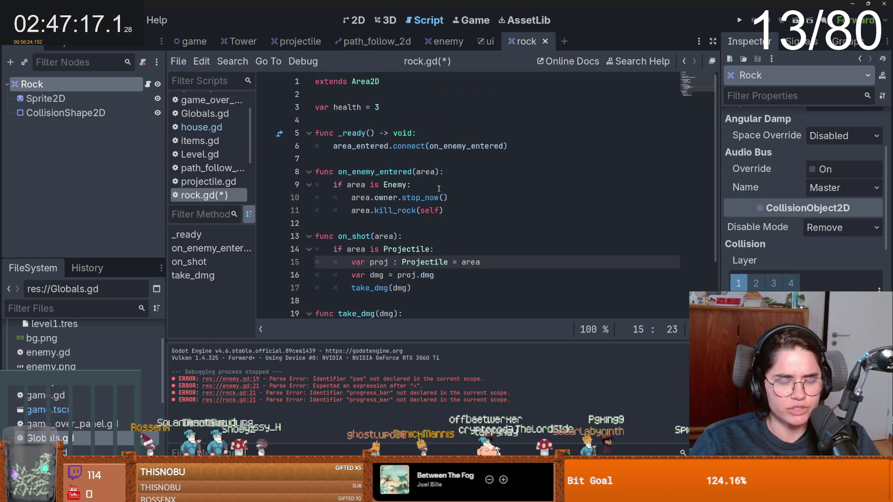
double_click(399, 173)
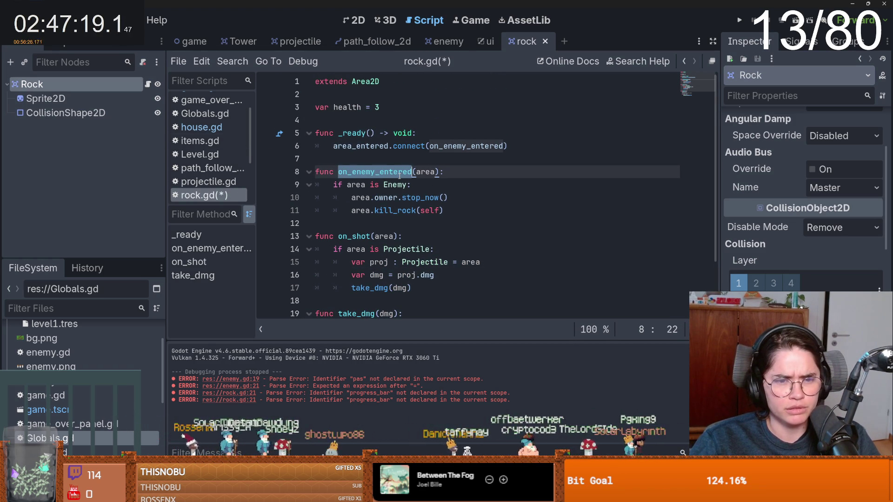
left_click(399, 186)
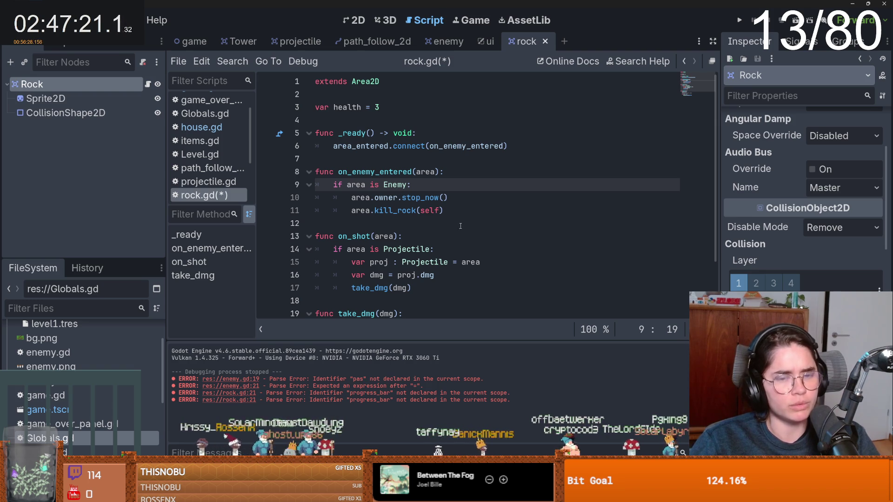
scroll(419, 204, "down", 2)
left_click(454, 214)
left_click(440, 237)
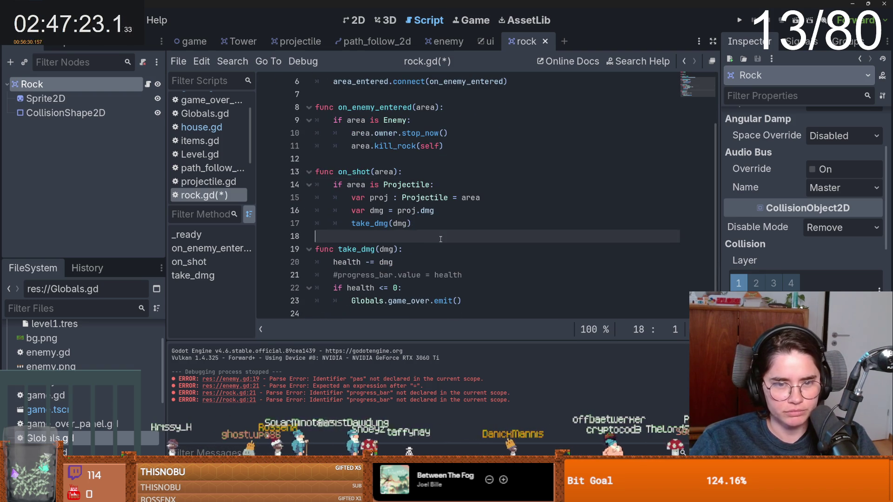
scroll(426, 196, "up", 1)
scroll(412, 241, "down", 1)
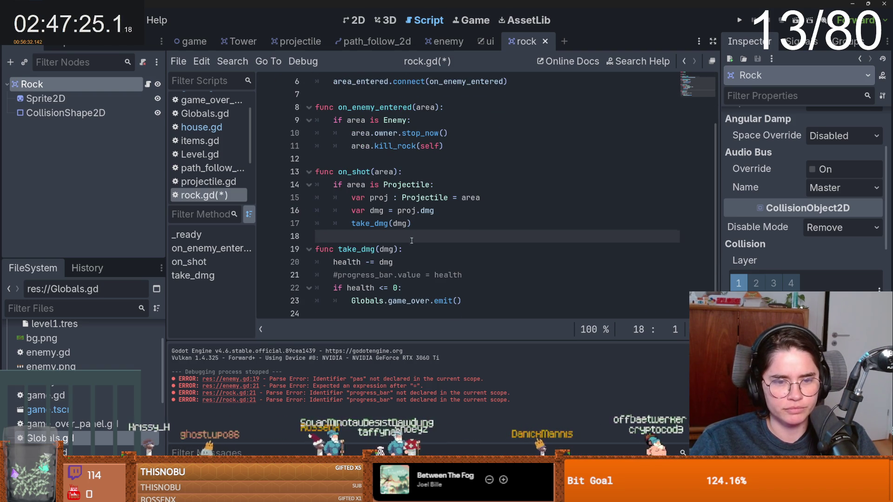
Replace Globals.game_over.emit() in the health check with pass and save
left_click(482, 297)
key("Down")
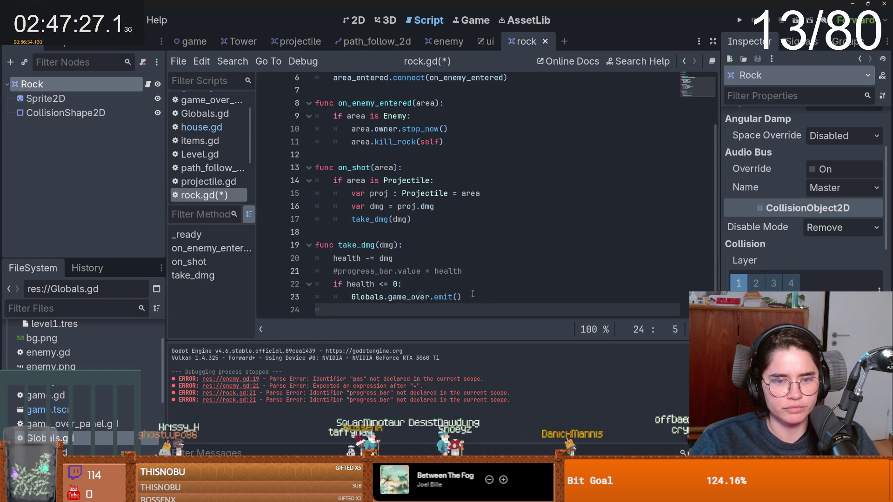
left_click(353, 297)
key("Return")
scroll(363, 279, "down", 1)
left_click_drag(462, 288, 351, 288)
type("pass")
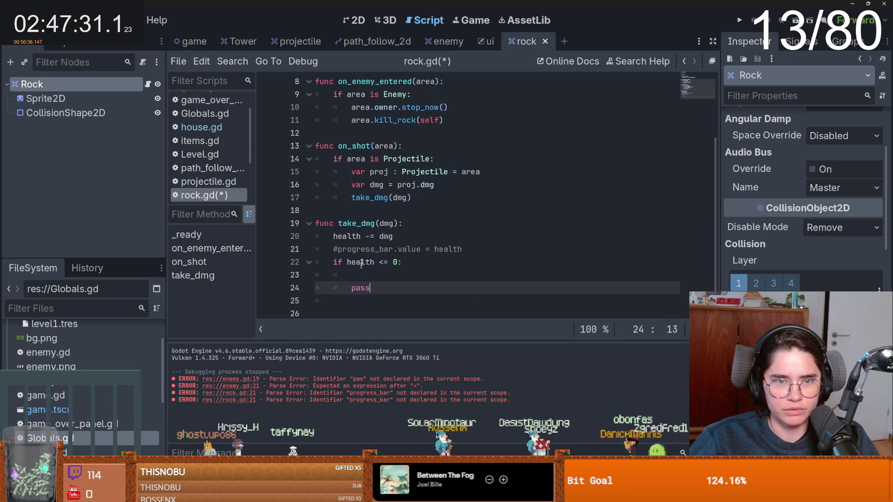
key("ctrl+s")
Paste line 10's area.owner.stop_now() into the health check, rename it to keep_going(), and save
scroll(371, 224, "up", 1)
left_click_drag(450, 147, 351, 147)
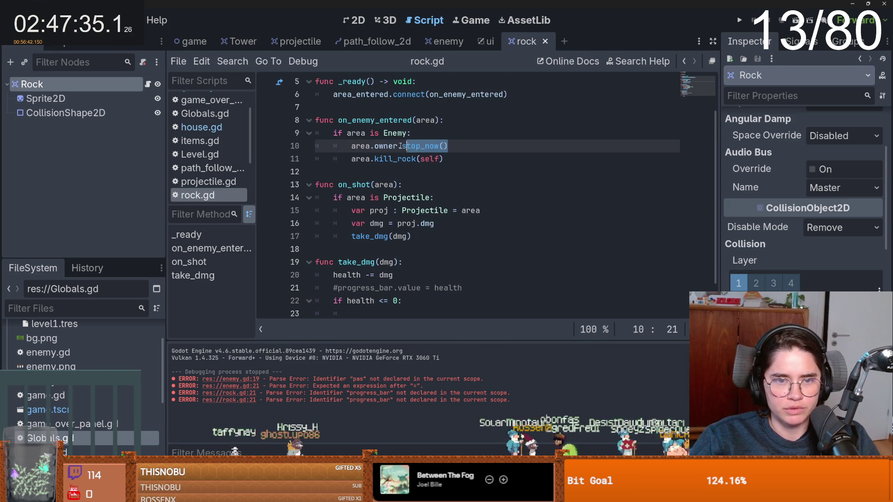
scroll(367, 271, "down", 1)
key("ctrl+c")
left_click(367, 275)
key("ctrl+v")
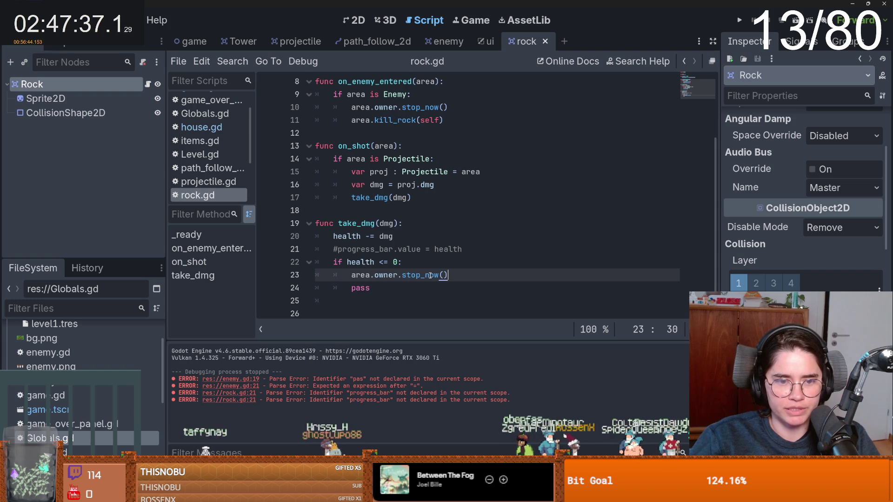
double_click(430, 275)
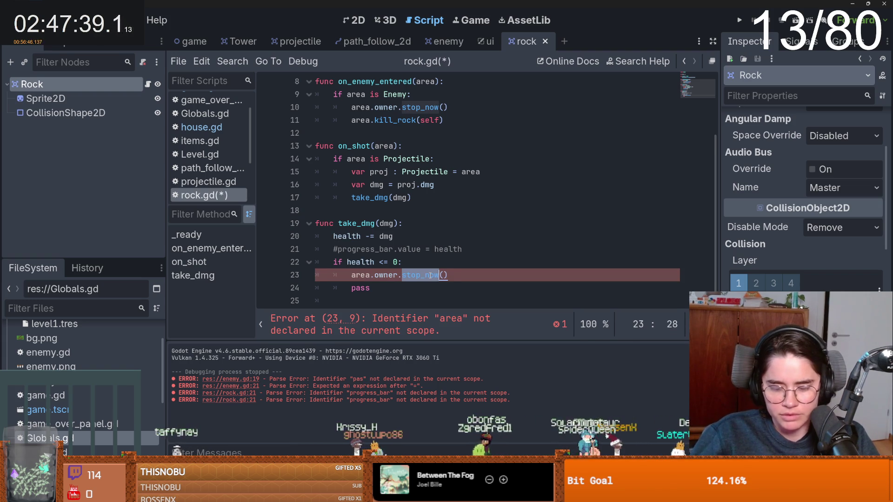
type("keep_going")
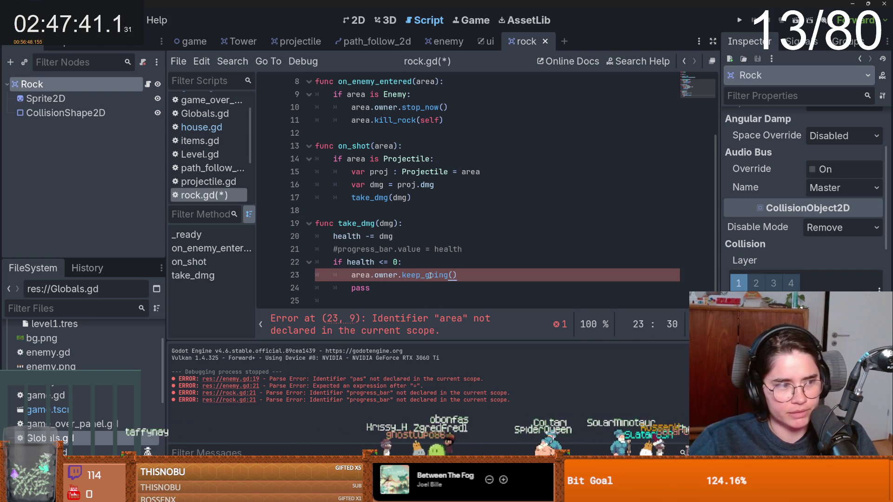
left_click(426, 249)
key("ctrl+s")
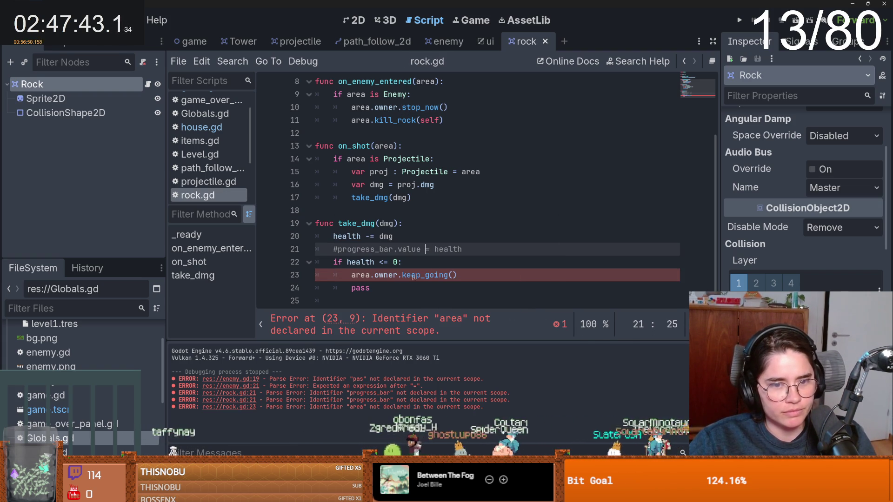
Delete the leftover pass statement from the health check
left_click(412, 278)
key("Down")
key("ctrl+BackSpace")
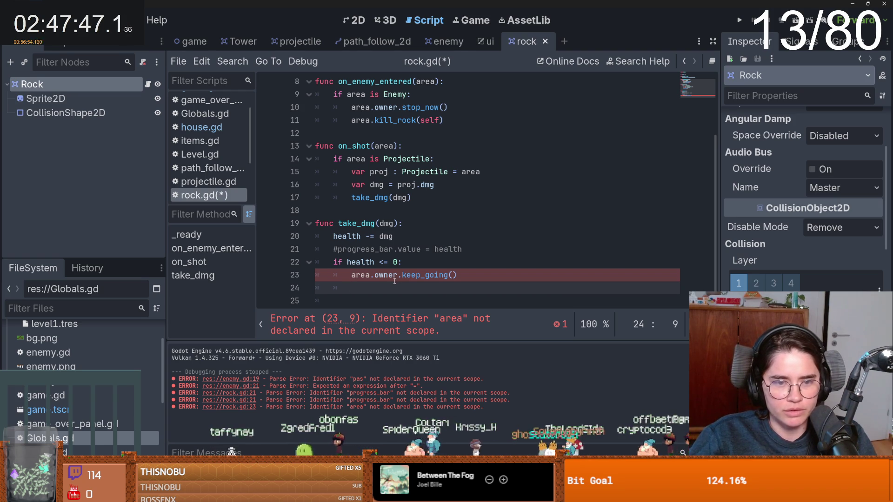
scroll(417, 258, "up", 4)
Declare an are variable below health and set are = area inside the Enemy check
left_click(341, 122)
key("Return")
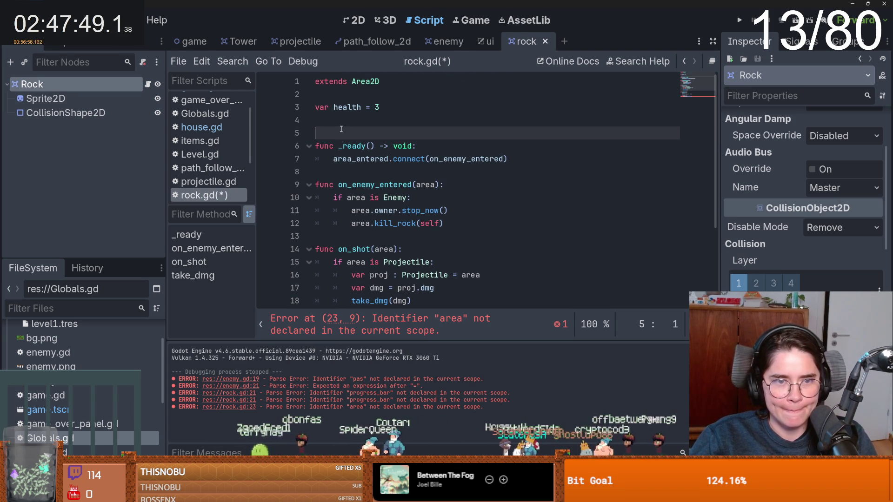
type("vare ")
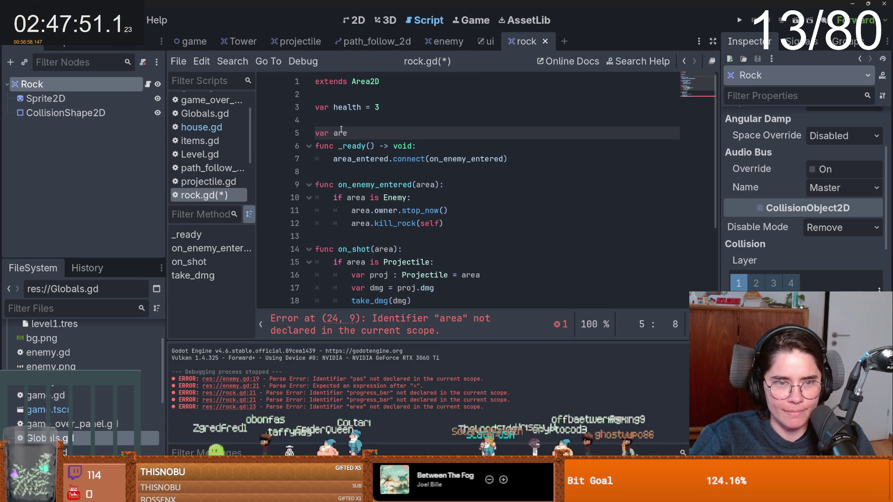
type("=")
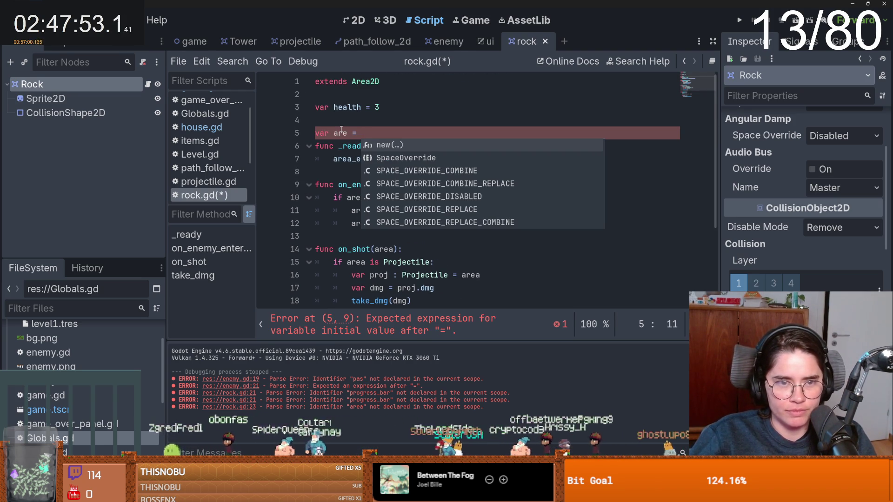
key("BackSpace")
key("BackSpace")
key("BackSpace")
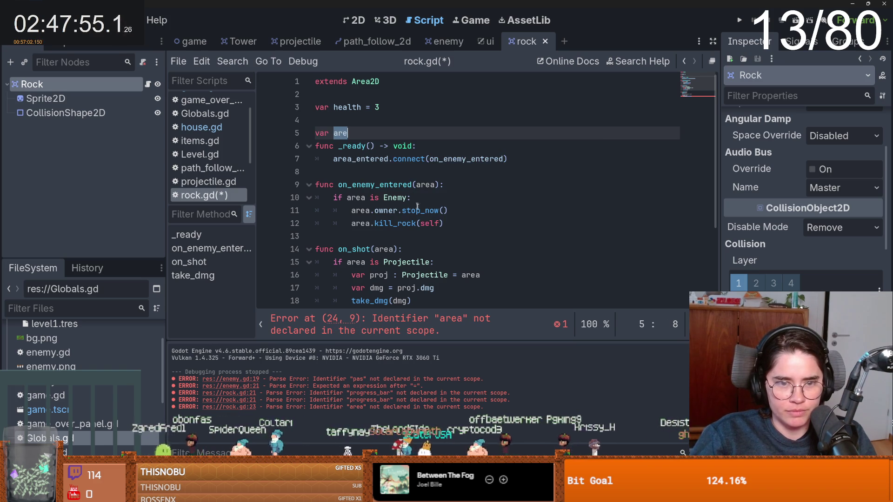
left_click(446, 200)
key("Return")
type("are = area")
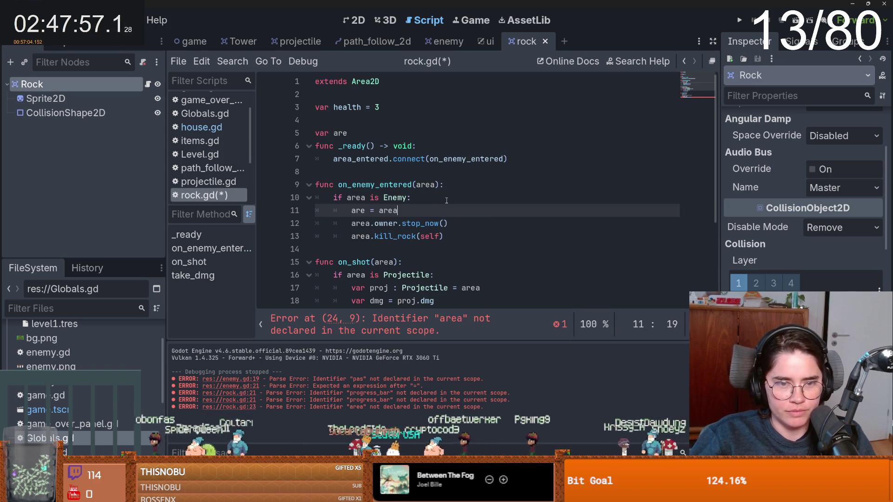
left_click(372, 134)
scroll(397, 258, "down", 3)
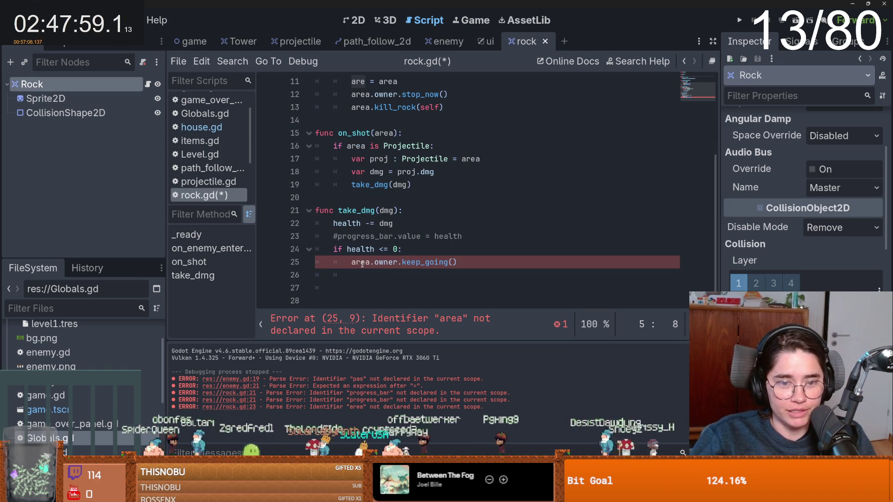
Add queue_free() after are.owner.keep_going() in take_dmg and save rock.gd
left_click(462, 241)
key("ctrl+s")
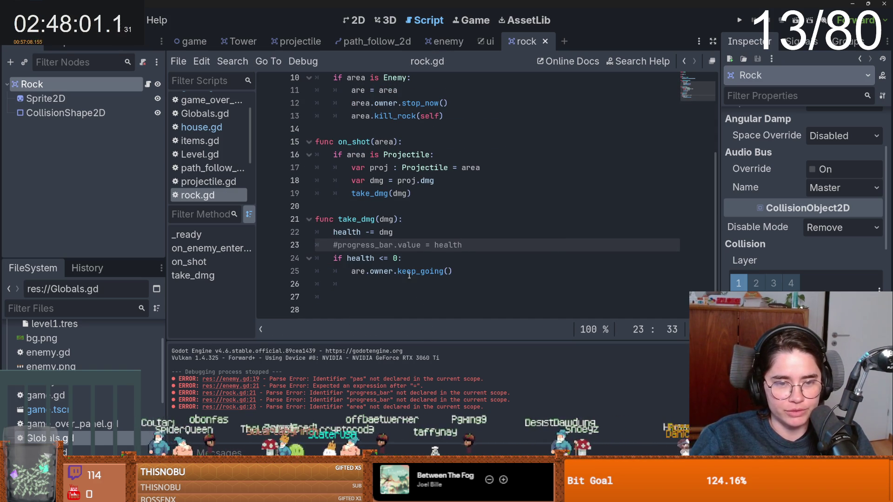
left_click(450, 271)
key("Return")
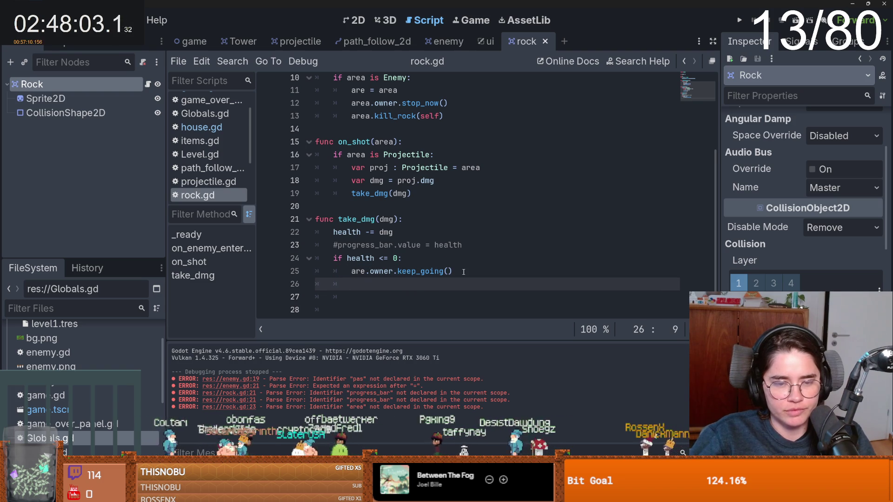
type("que")
key("Down")
key("Return")
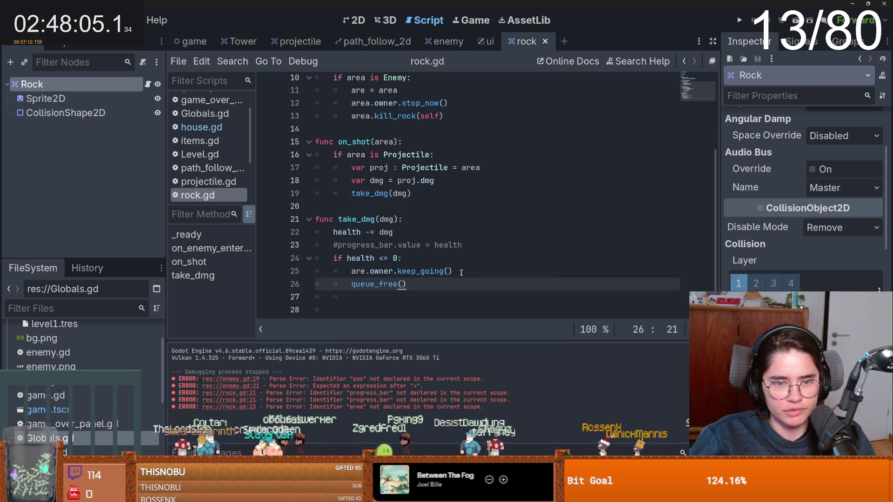
key("ctrl+s")
scroll(454, 273, "up", 2)
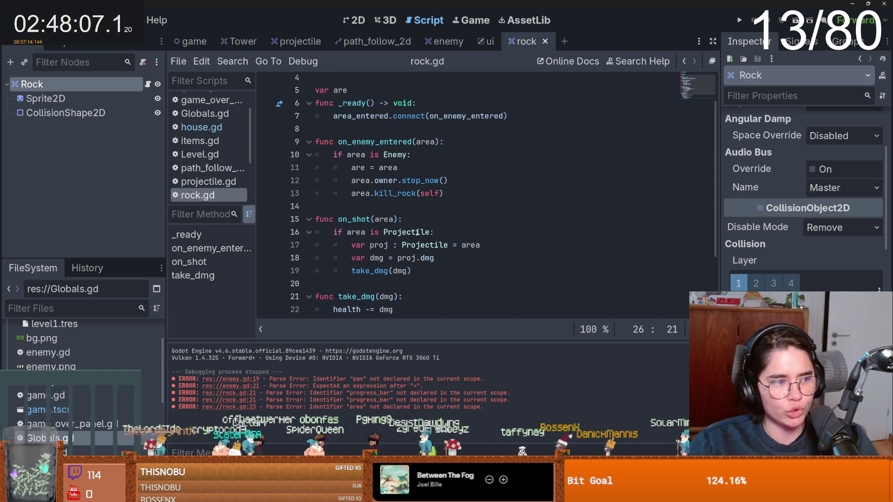
scroll(429, 228, "down", 3)
key("ctrl+s")
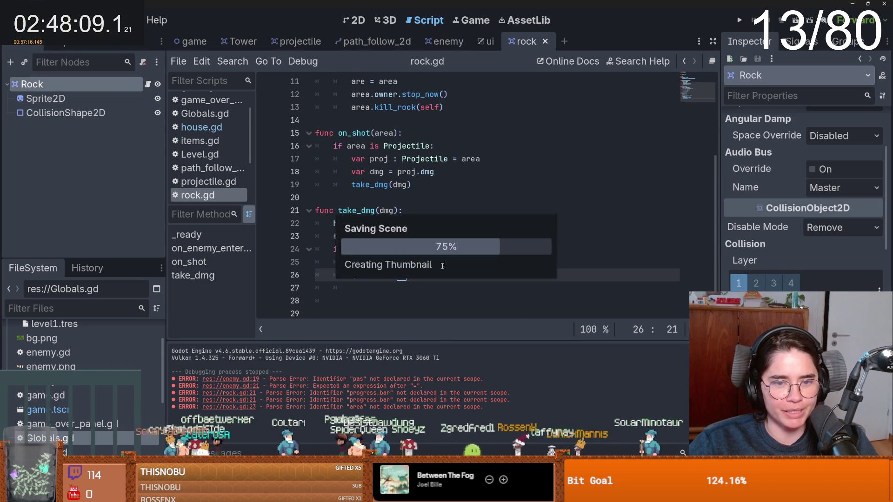
Review rock.gd, select the keep_going method name on line 25, and open path_follow_2d.gd
scroll(450, 211, "down", 4)
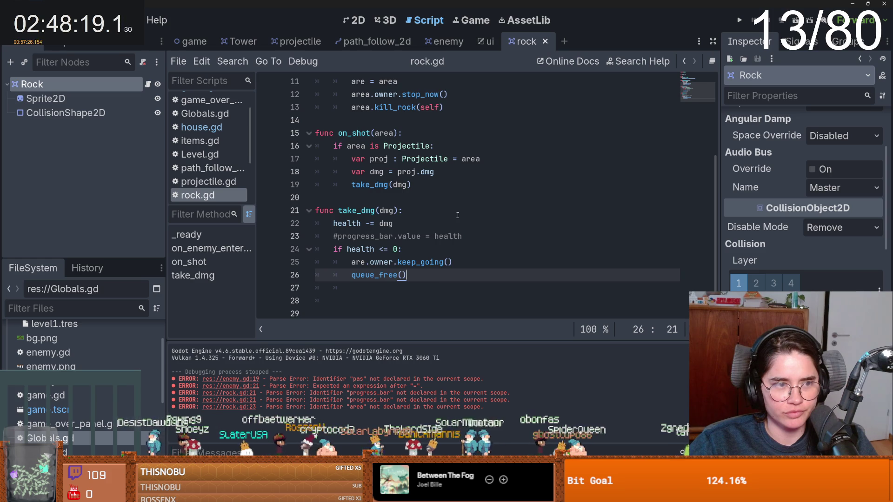
scroll(457, 215, "up", 3)
scroll(458, 215, "down", 2)
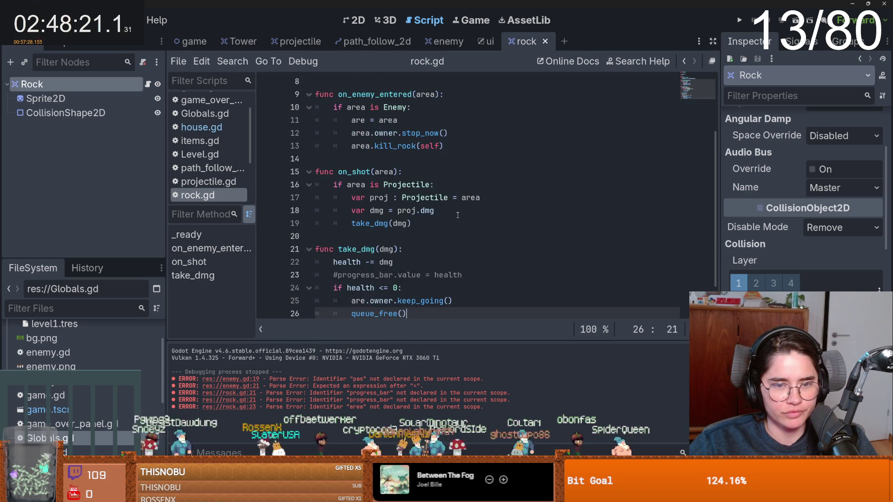
scroll(458, 215, "down", 1)
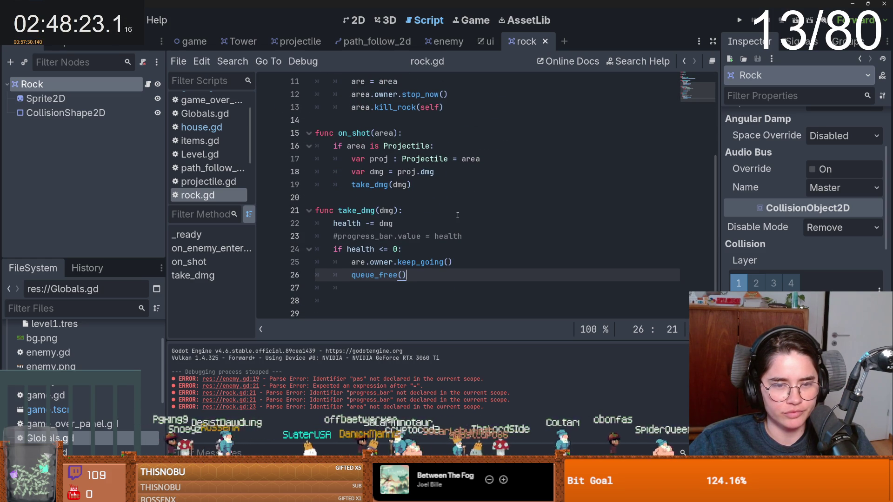
scroll(458, 214, "up", 2)
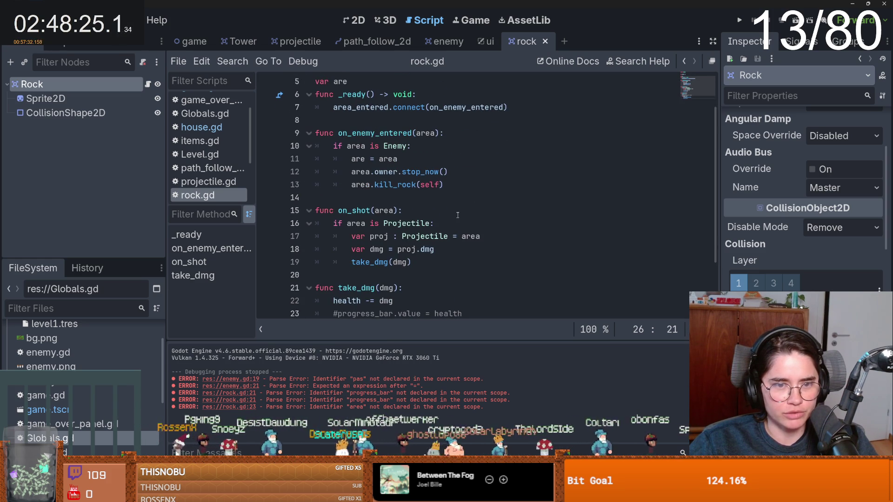
scroll(458, 214, "down", 2)
left_click_drag(464, 263, 398, 262)
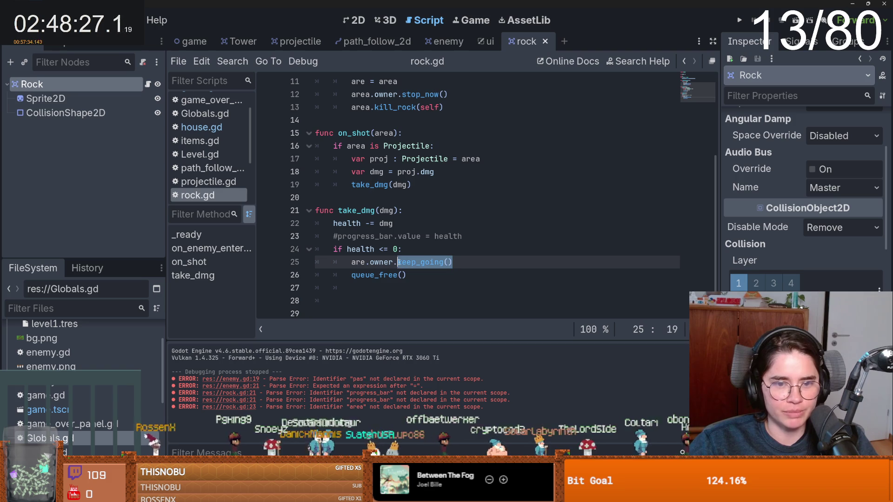
left_click(385, 95, "ctrl")
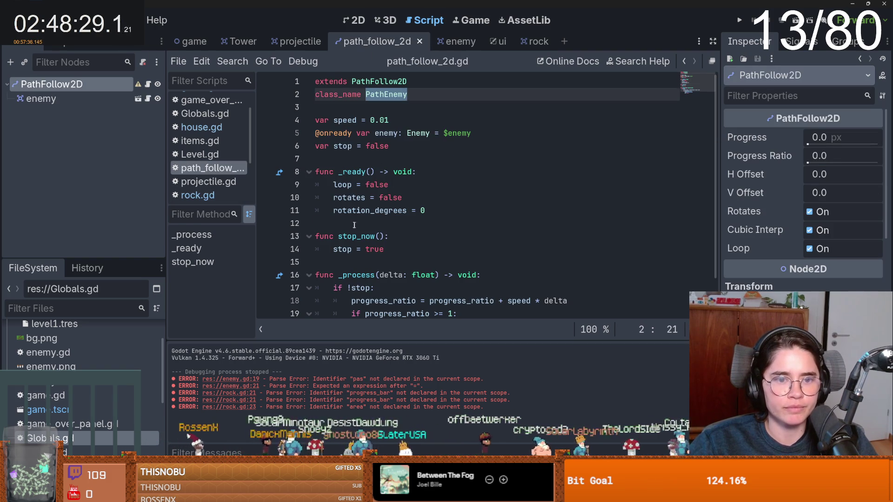
Add func keep_going(): stop = false to path_follow_2d.gd above stop_now
left_click(355, 225)
key("Return")
key("Return")
left_click(342, 233)
type("c")
key("ctrl+v")
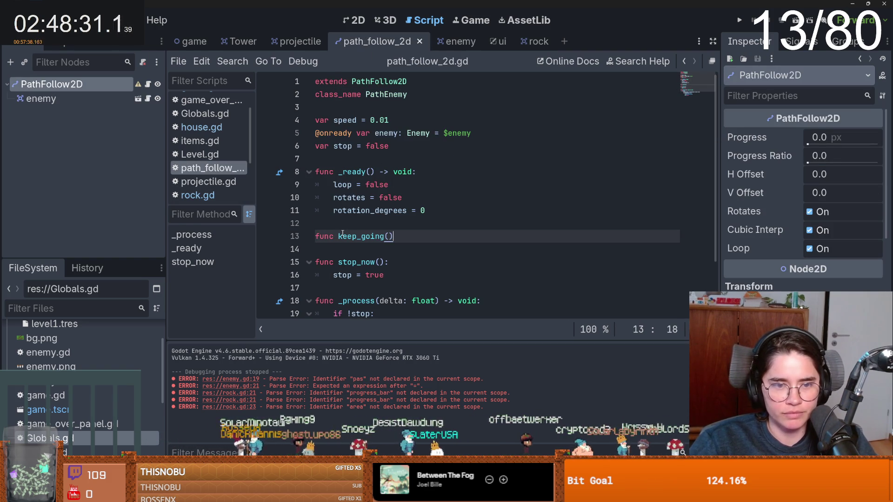
type(":")
key("Return")
type("stop 6= ")
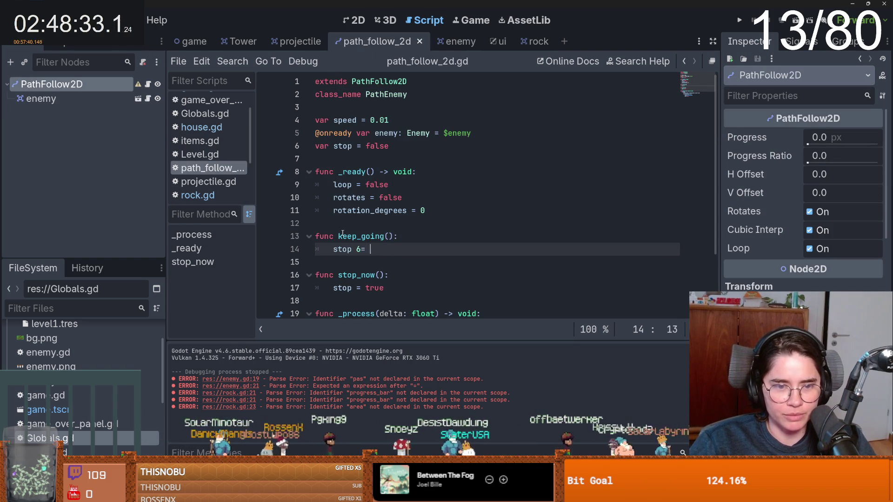
key("BackSpace")
key("BackSpace")
key("BackSpace")
type("= false")
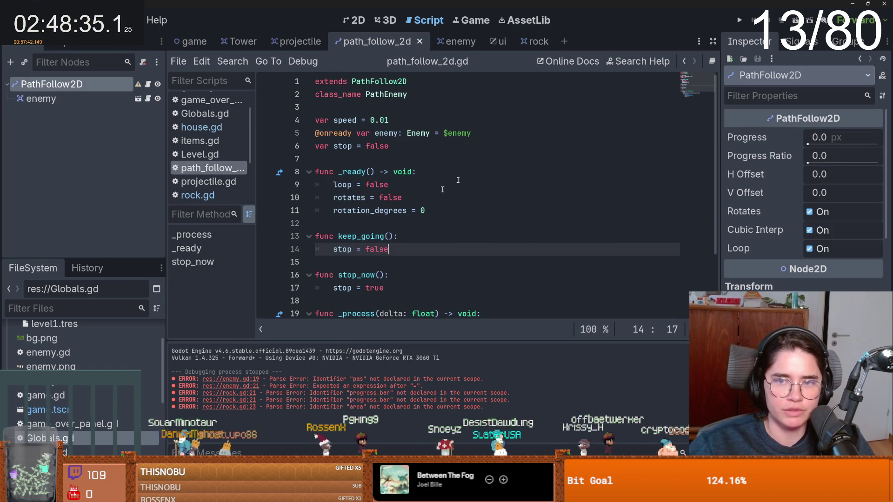
Run the project to test the change, then stop the game
left_click(739, 20)
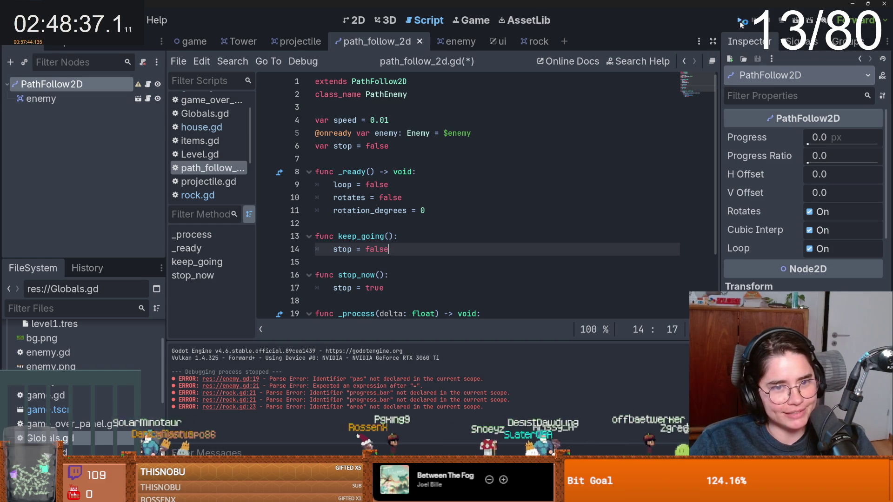
key("F8")
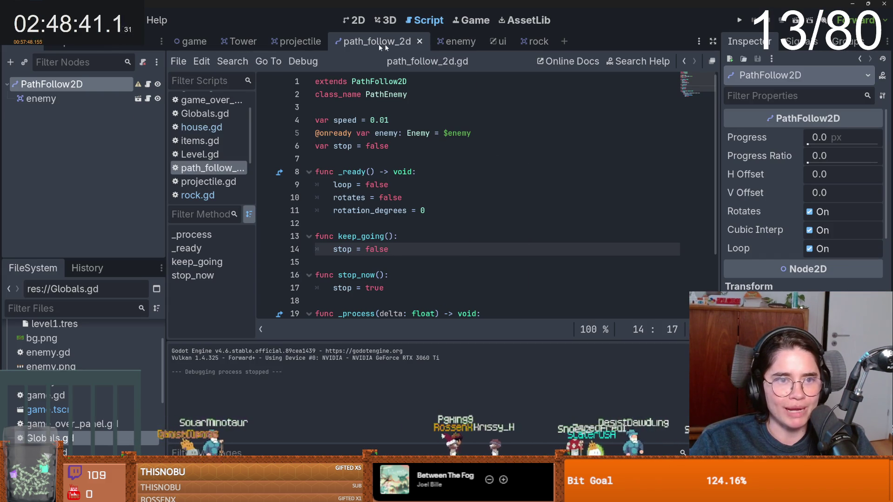
left_click(444, 43)
Add a new function declaration below start_shooting() in enemy.gd, first named change_dir
scroll(406, 211, "down", 2)
scroll(406, 212, "up", 4)
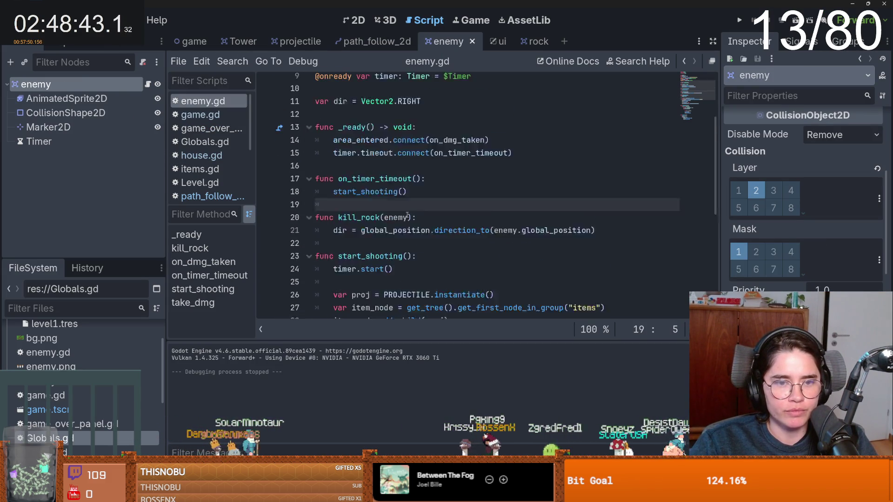
scroll(405, 212, "down", 1)
scroll(343, 174, "down", 2)
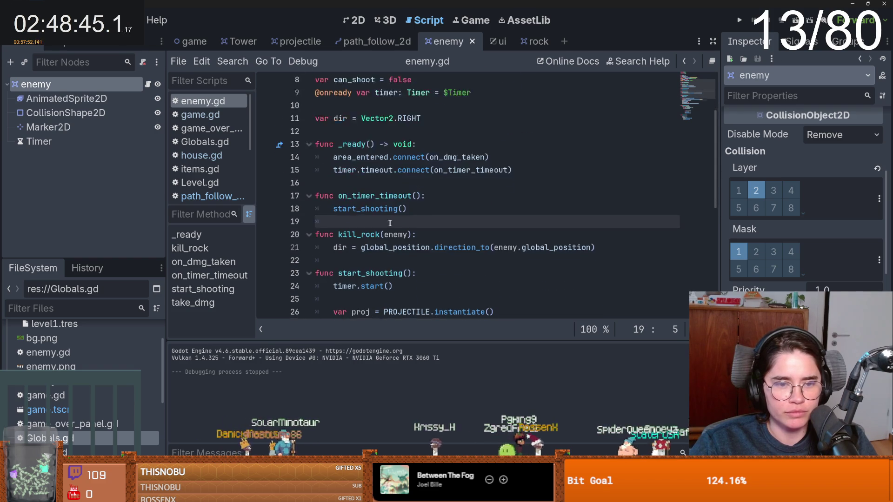
key("BackSpace")
key("Return")
key("Return")
key("Up")
type("fun")
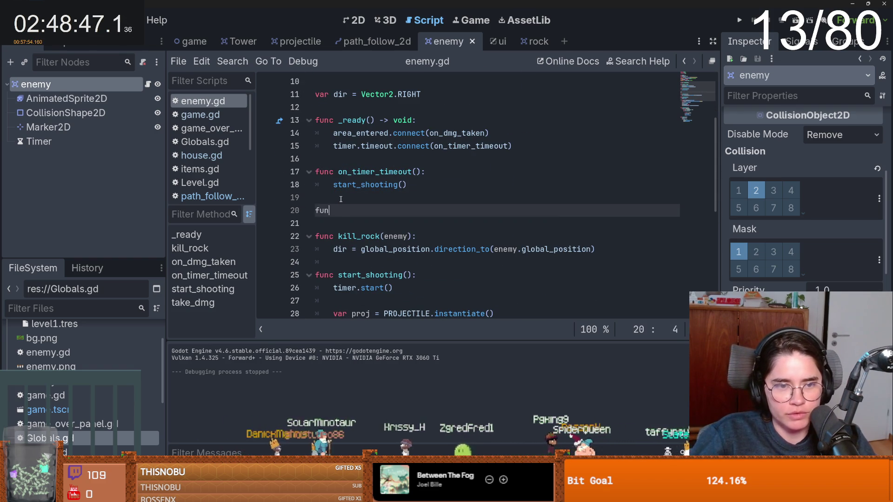
type("c change_dir(")
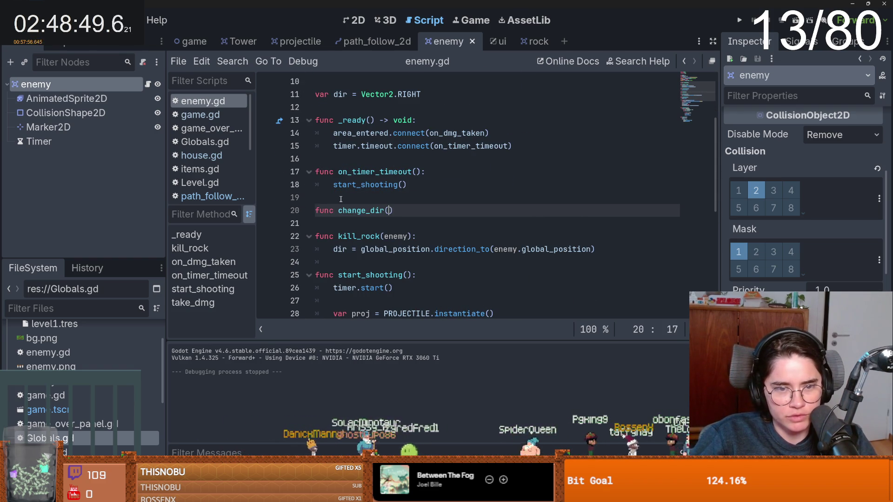
key("End")
type(":")
key("Return")
type("p")
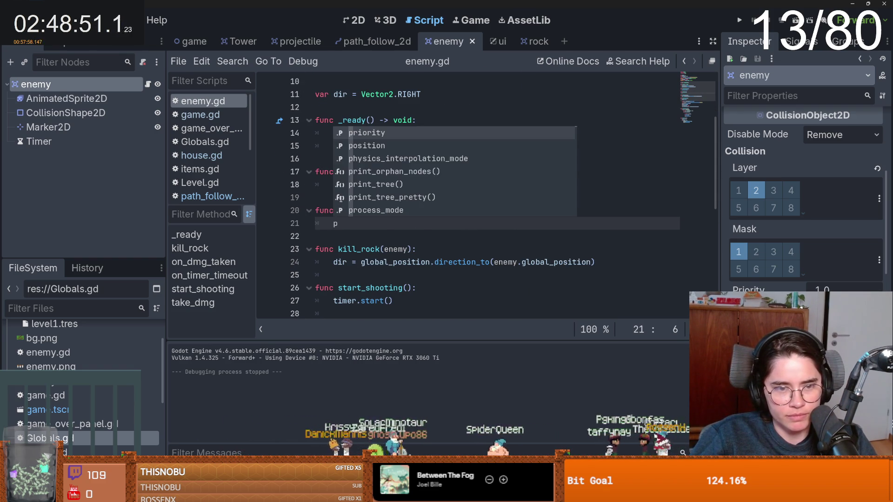
key("BackSpace")
key("BackSpace")
key("BackSpace")
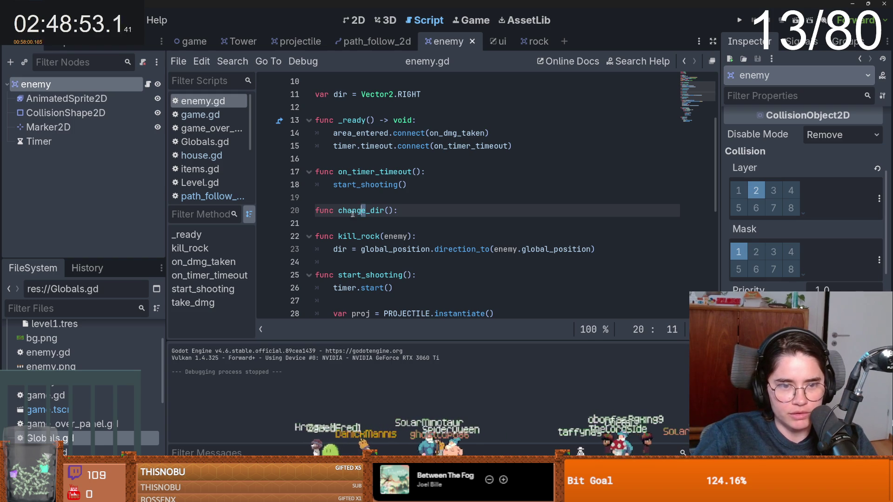
Rename it to reset_dir, give it the body dir = Vector2.RIGHT, and save enemy.gd
left_click_drag(361, 211, 338, 210)
type("reset")
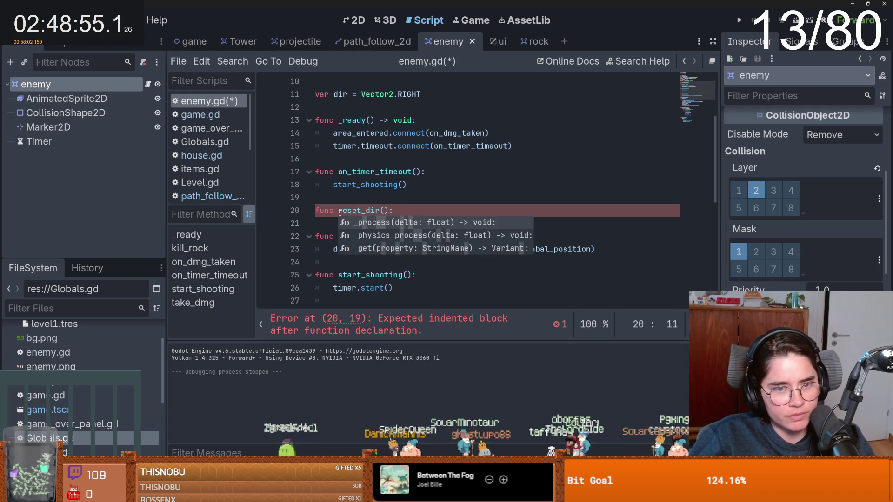
left_click(409, 210)
key("Return")
scroll(409, 253, "up", 2)
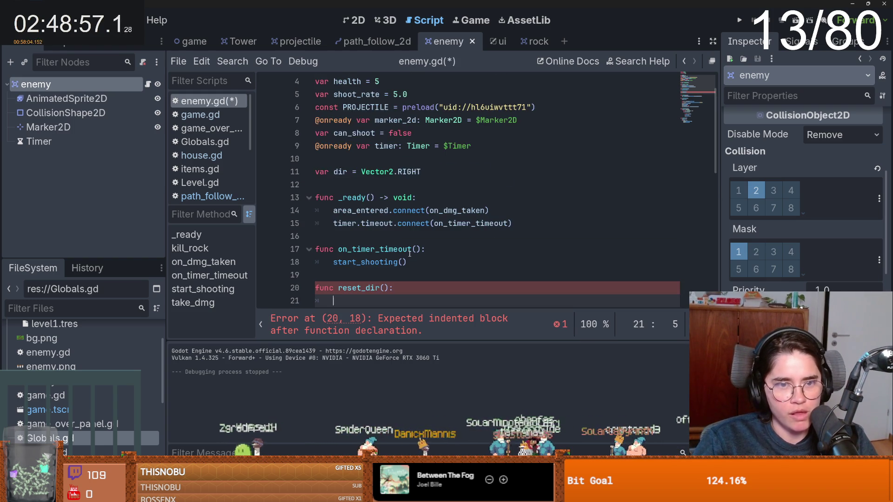
scroll(409, 254, "down", 1)
type("d")
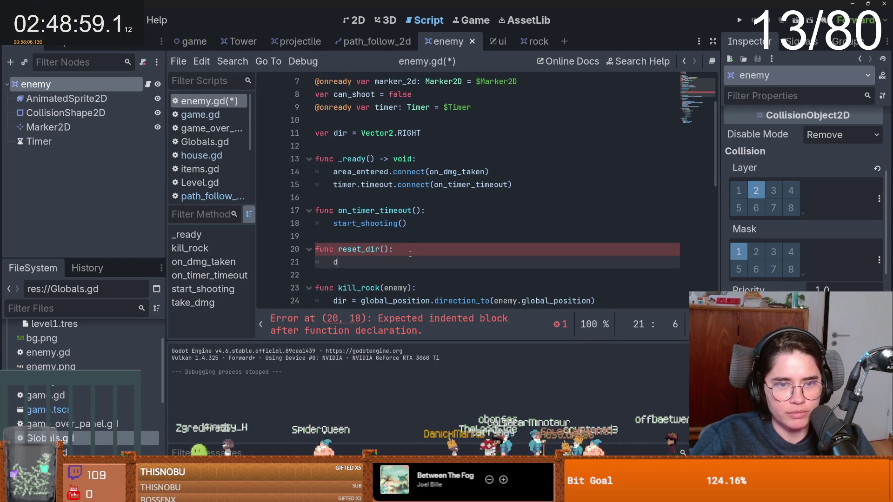
type("ir = V")
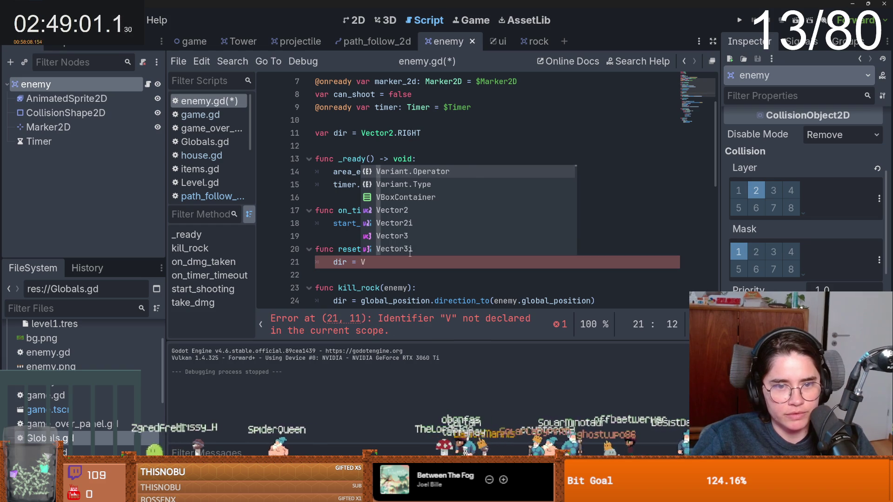
type("ector")
key("Return")
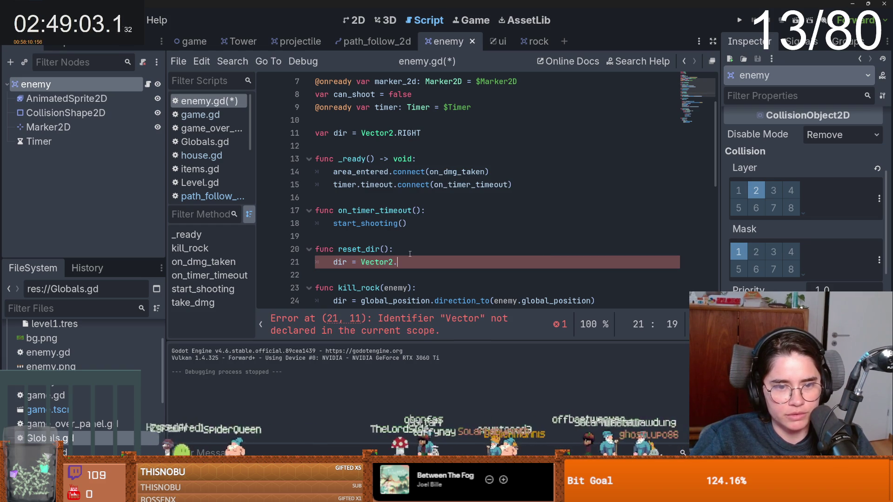
type("R")
key("Return")
key("ctrl+s")
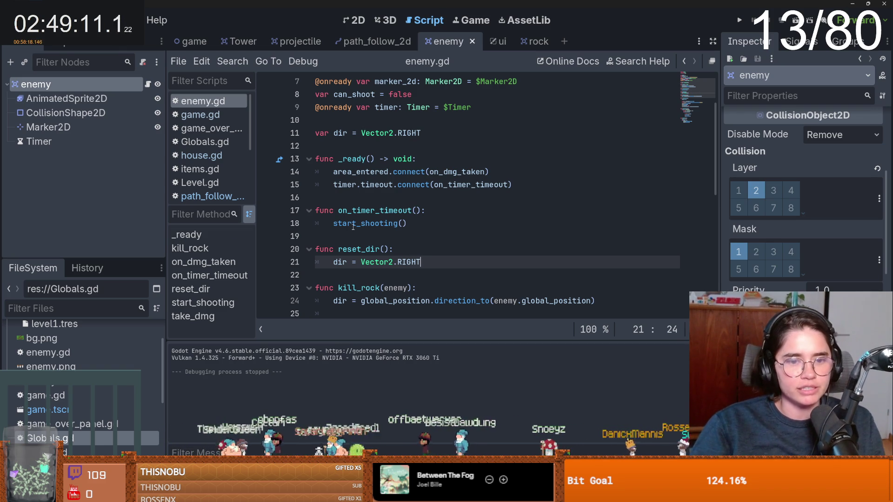
Select the reset_dir() name on line 20 to copy it, then switch to rock.gd
left_click(389, 250)
left_click_drag(389, 249, 338, 249)
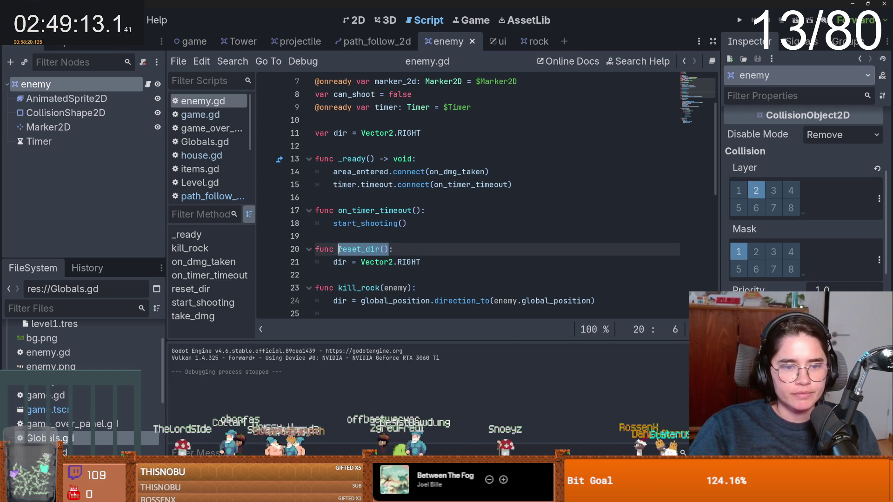
left_click(530, 41)
Add are.get_child(0).reset_dir() after keep_going() in take_dmg, then save and run the game with F5
left_click(432, 263)
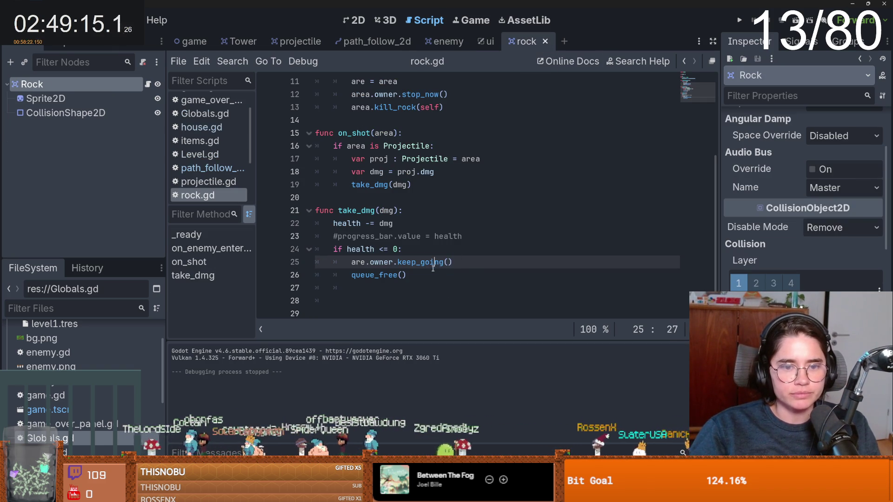
left_click(448, 263)
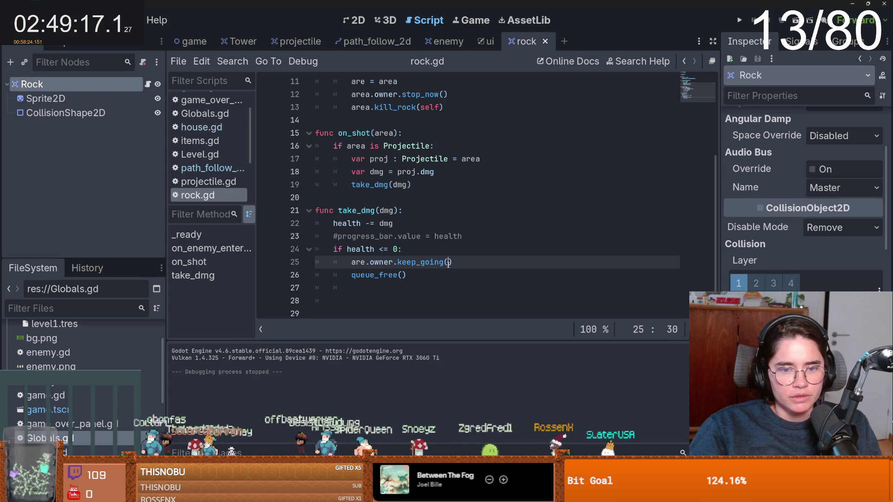
key("Return")
scroll(410, 232, "up", 3)
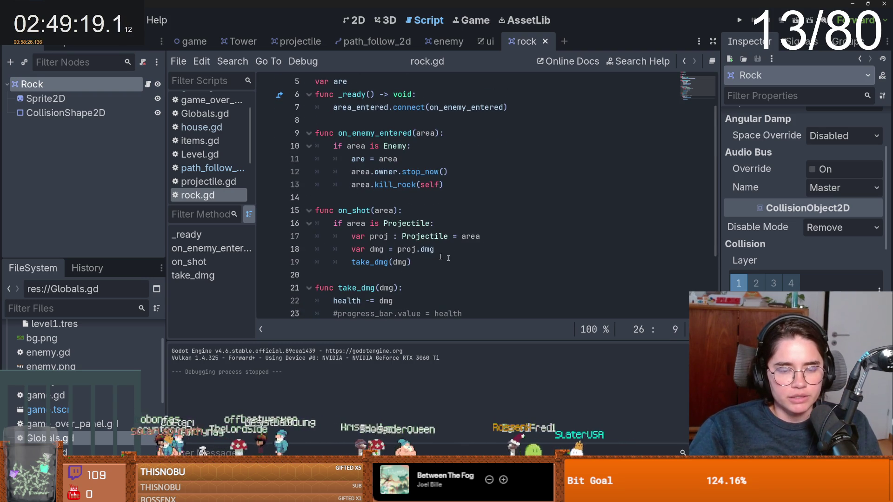
left_click(354, 225)
double_click(353, 225)
scroll(426, 260, "down", 2)
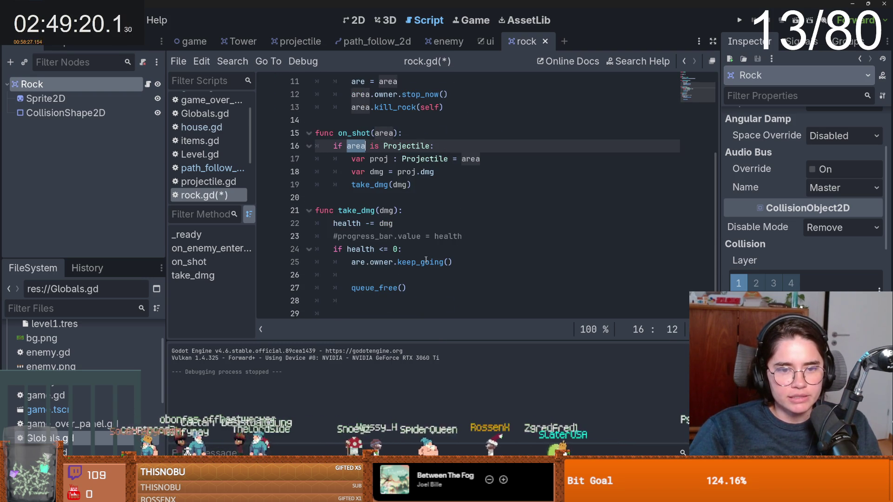
left_click(469, 262)
left_click(461, 275)
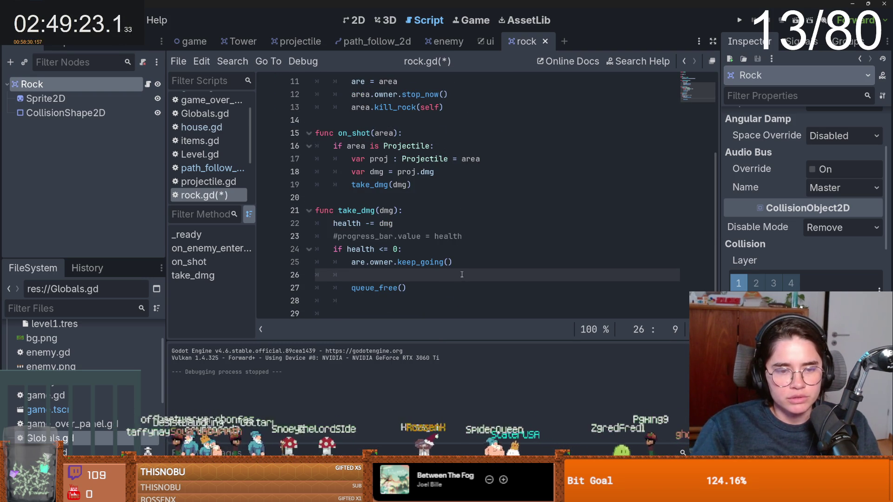
type("ar")
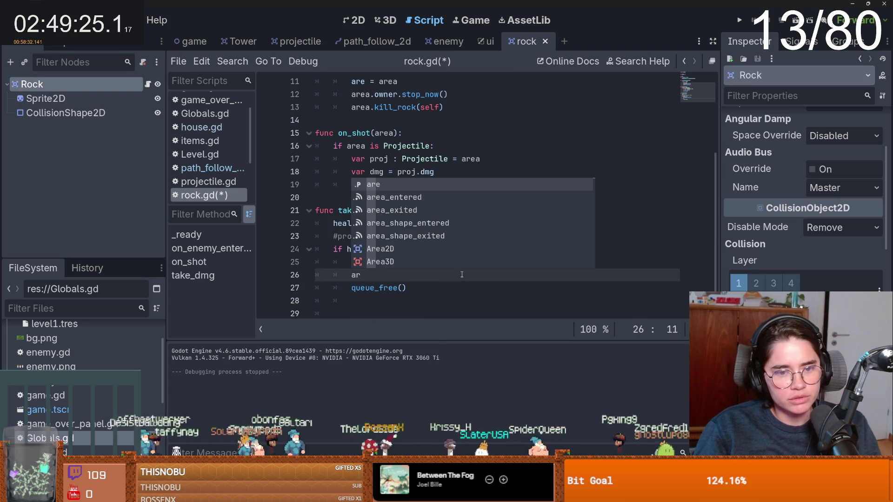
type(".get_")
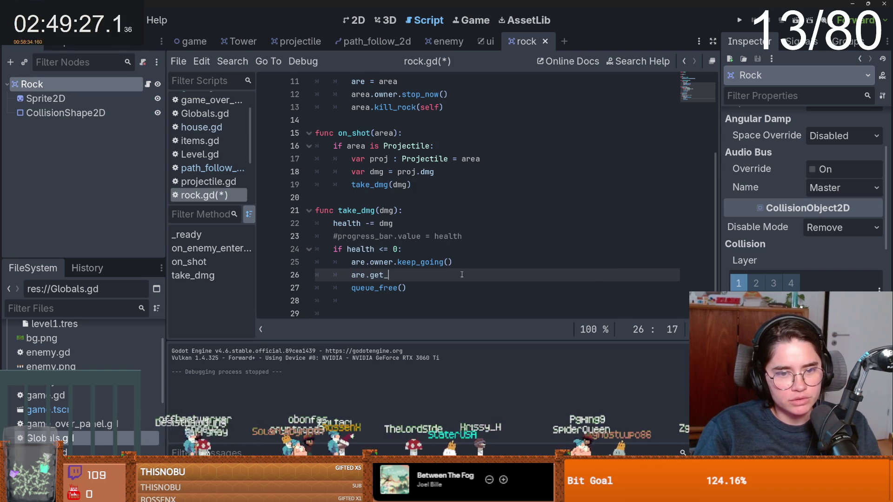
type("(0")
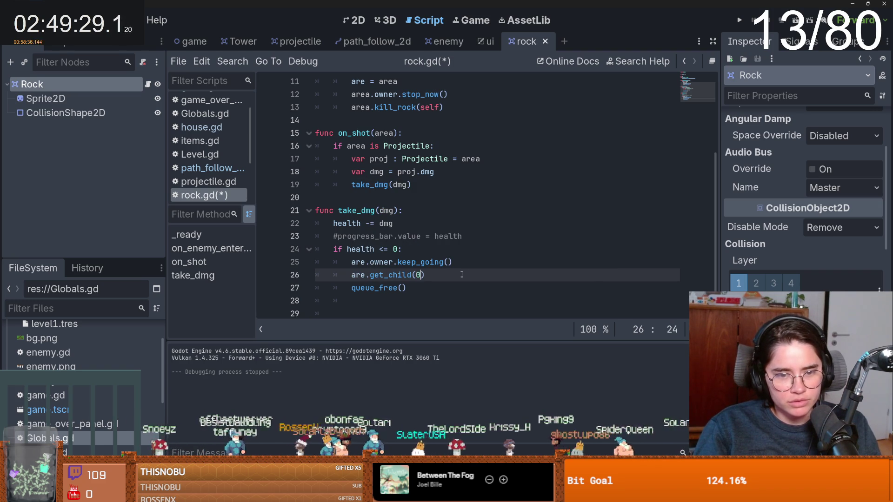
type("queue_free()")
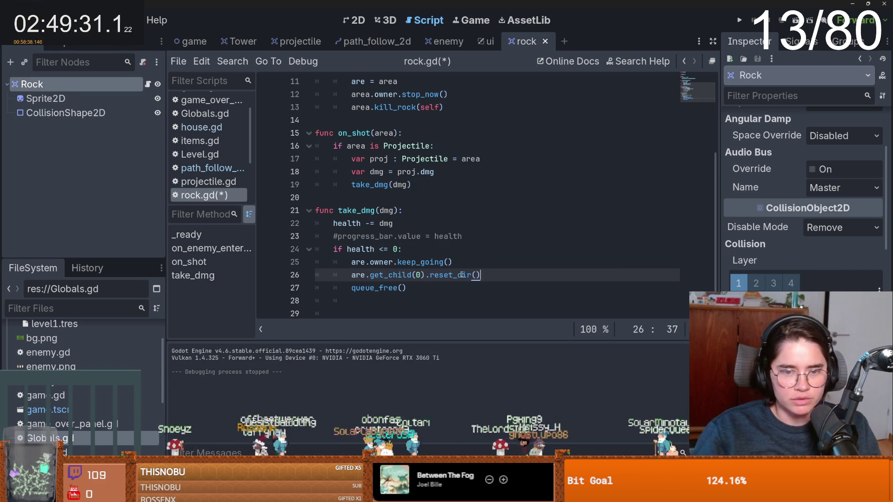
key("F5")
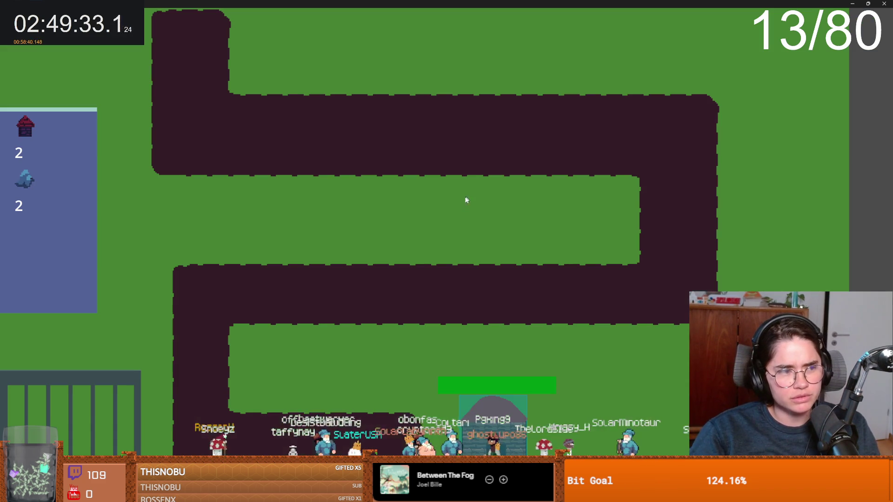
Place a test tower on the path, then close the running game
left_click(194, 122)
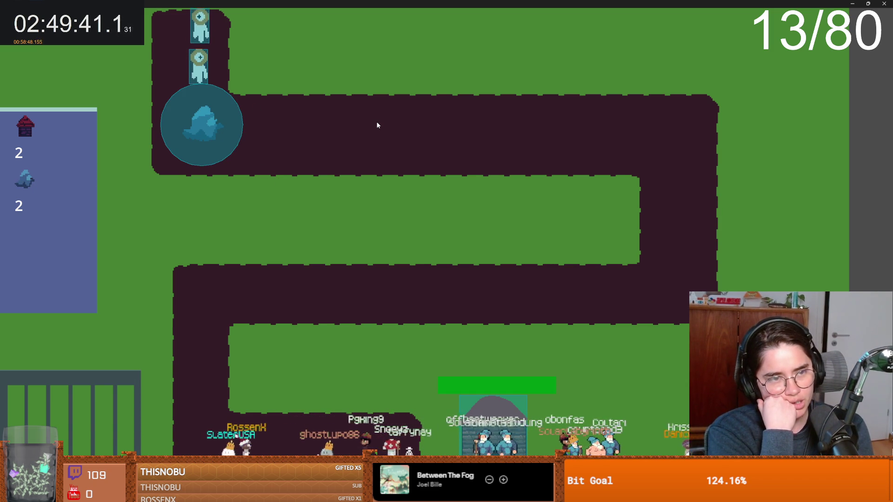
double_click(416, 3)
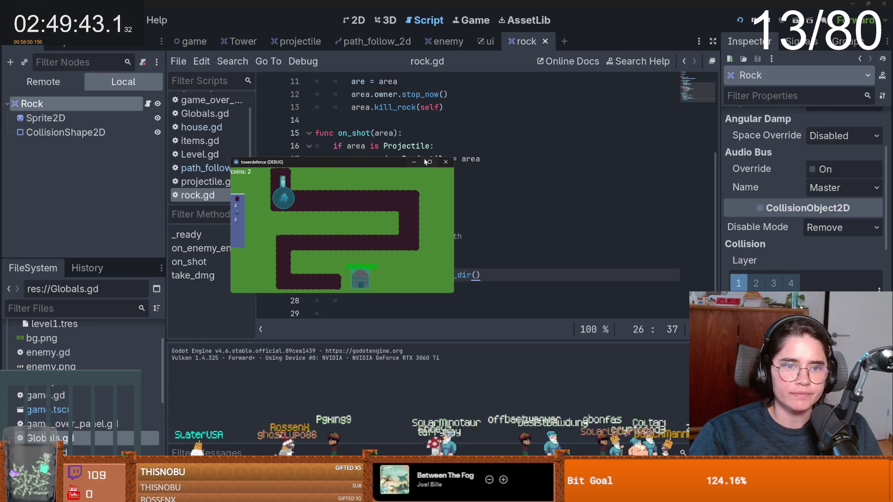
left_click(448, 164)
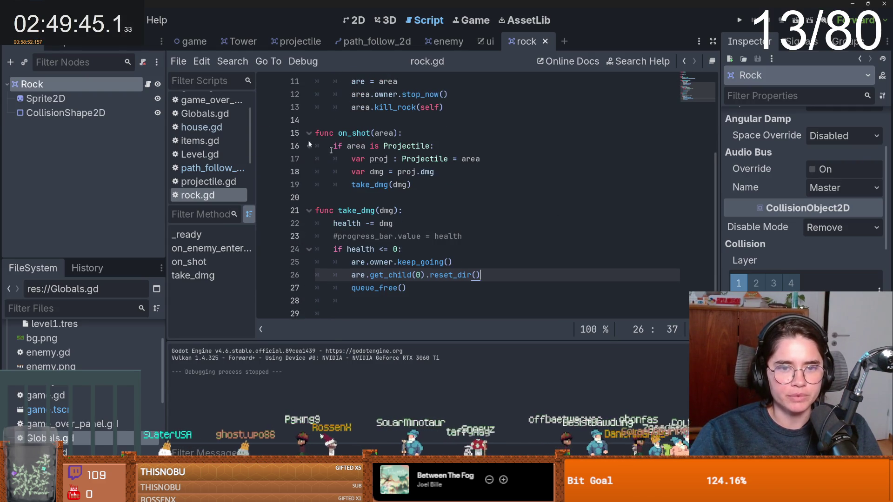
Add a blank line after the stop_now() call in rock.gd and switch to enemy.gd
scroll(376, 186, "up", 2)
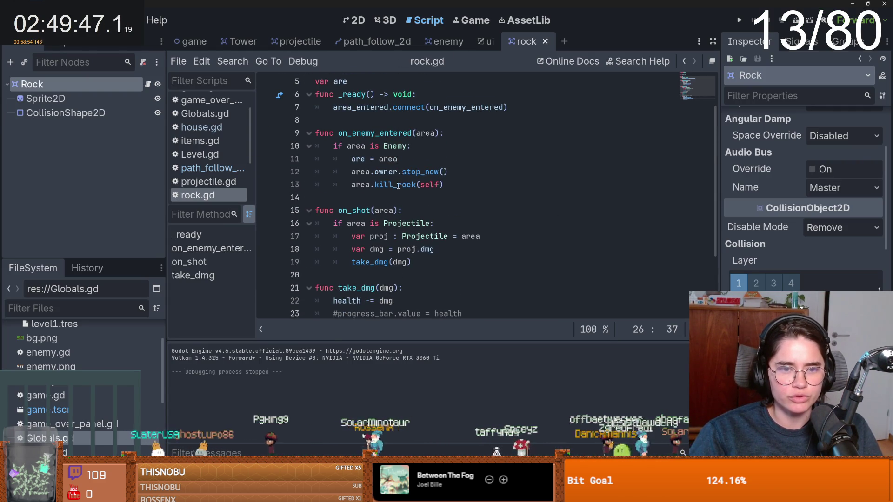
left_click(375, 172)
left_click(473, 168)
key("Return")
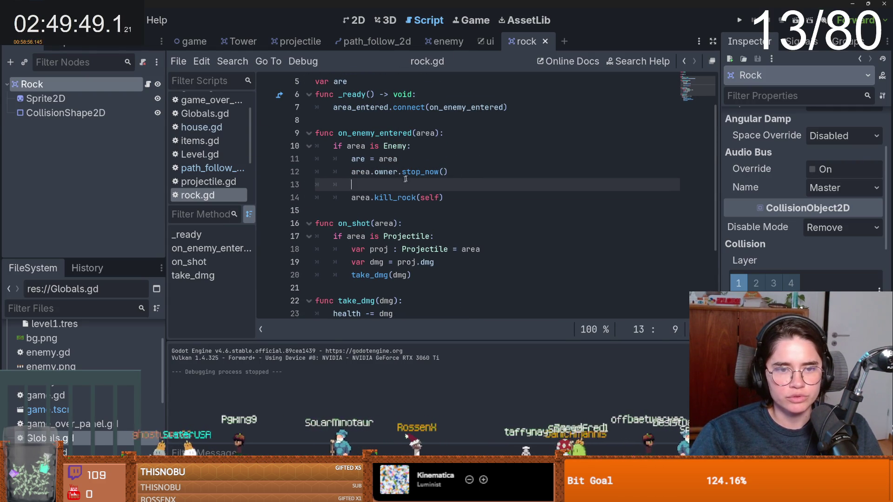
left_click(444, 41)
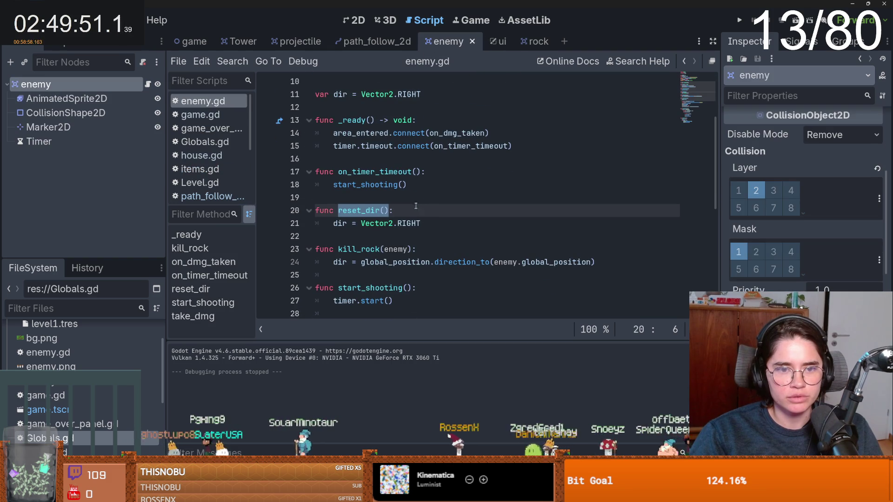
scroll(379, 205, "up", 1)
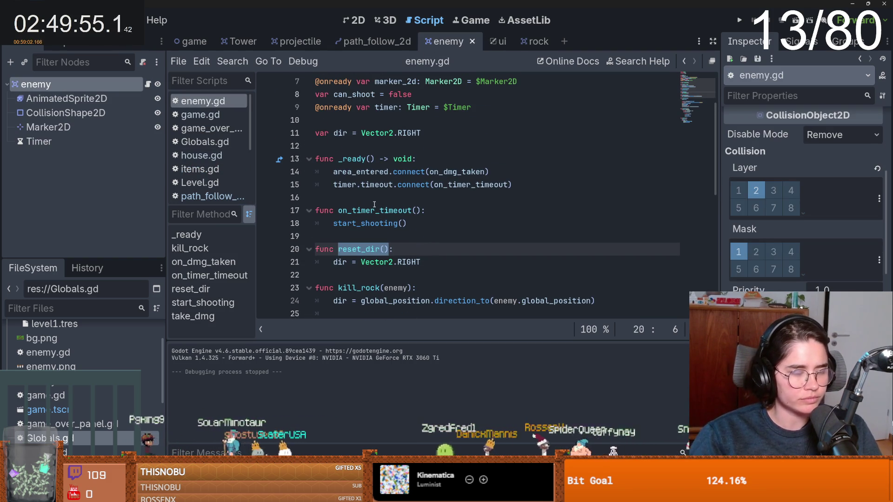
scroll(405, 233, "down", 2)
scroll(404, 219, "up", 1)
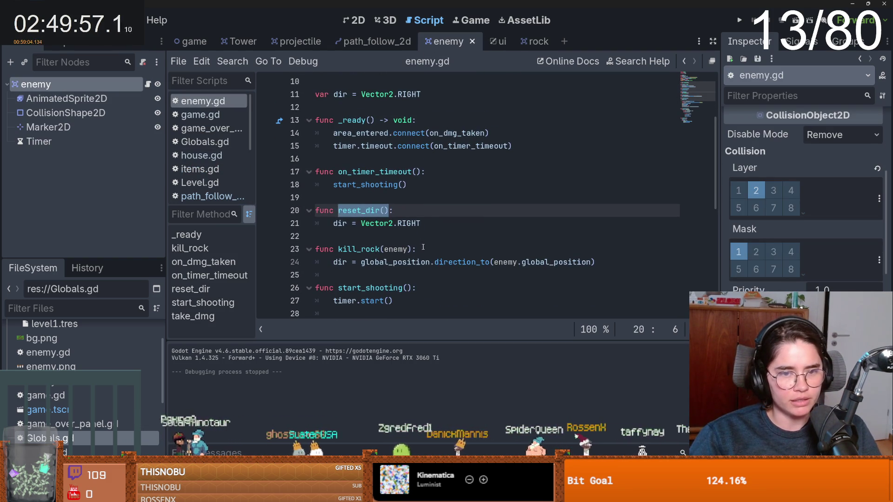
left_click(405, 211)
scroll(439, 214, "down", 1)
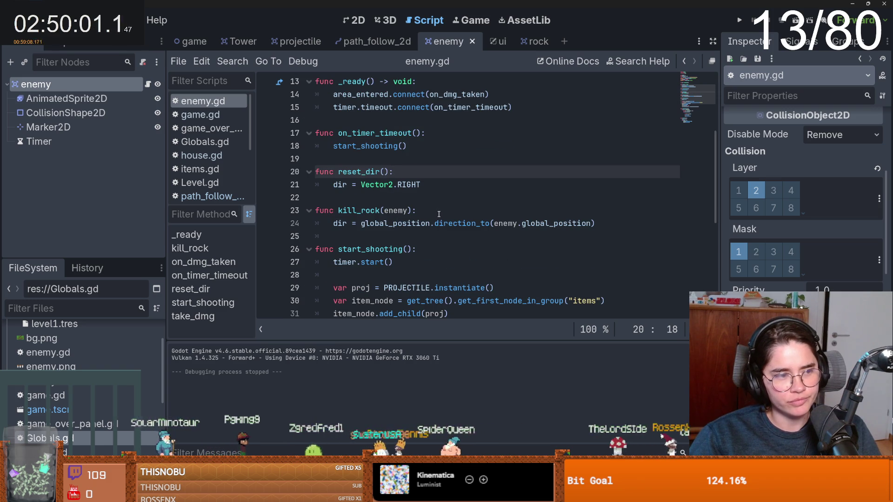
left_click(439, 214)
key("ctrl+s")
left_click(436, 202)
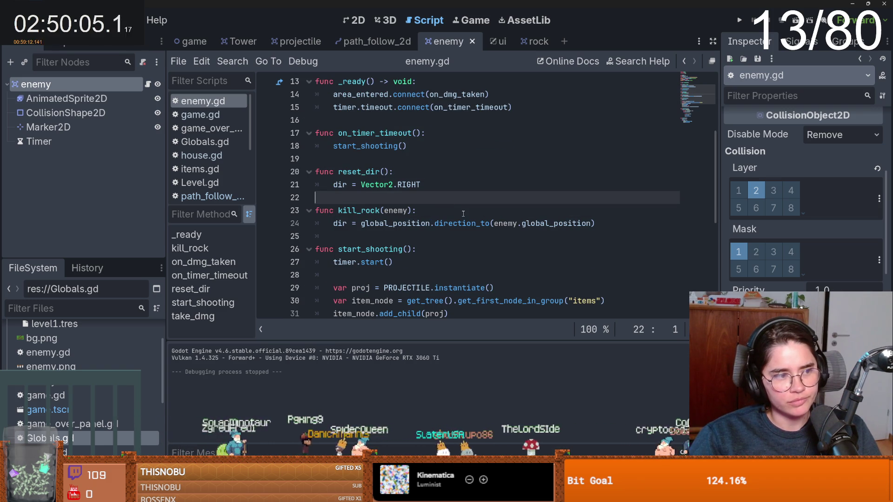
scroll(470, 217, "down", 2)
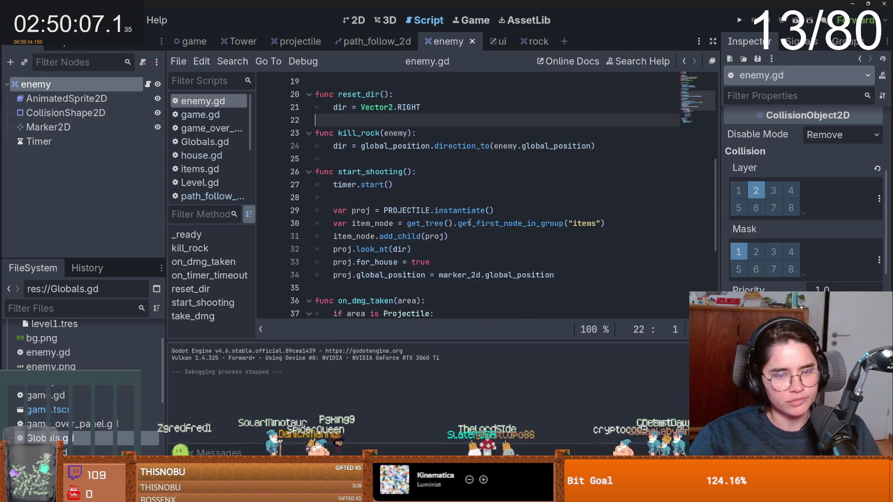
scroll(466, 223, "up", 1)
left_click(429, 201)
scroll(504, 219, "up", 1)
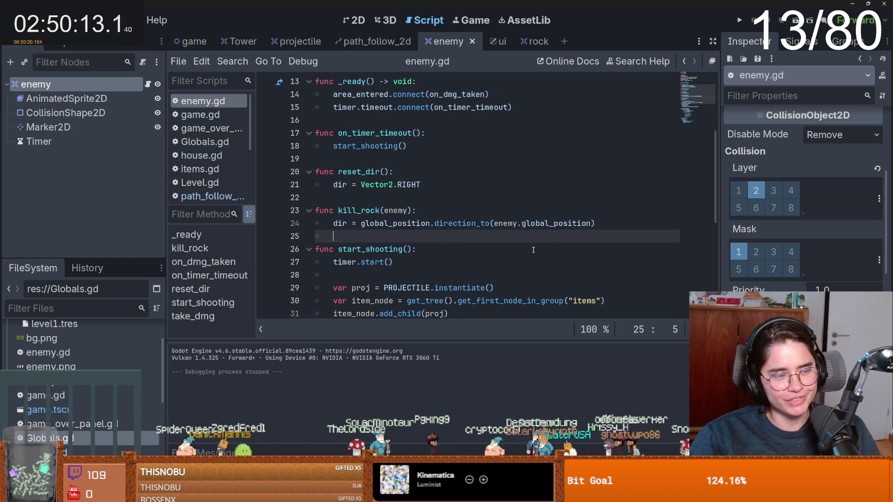
scroll(497, 239, "down", 1)
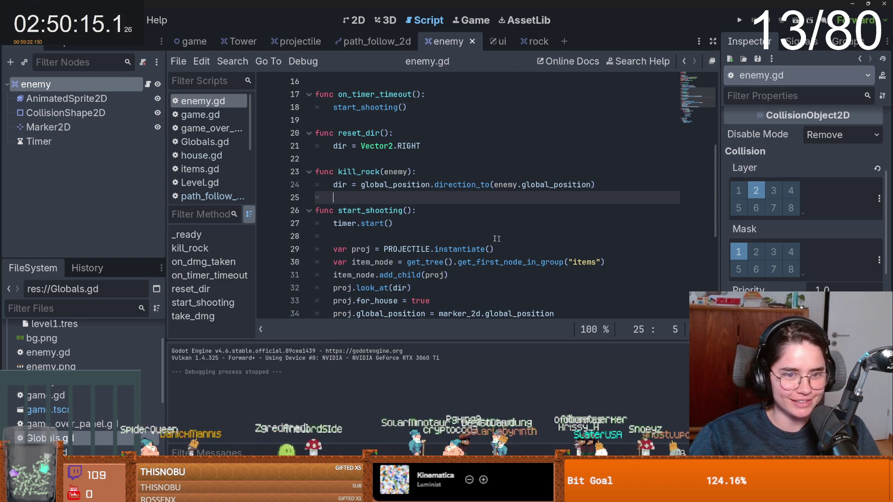
key("ctrl+s")
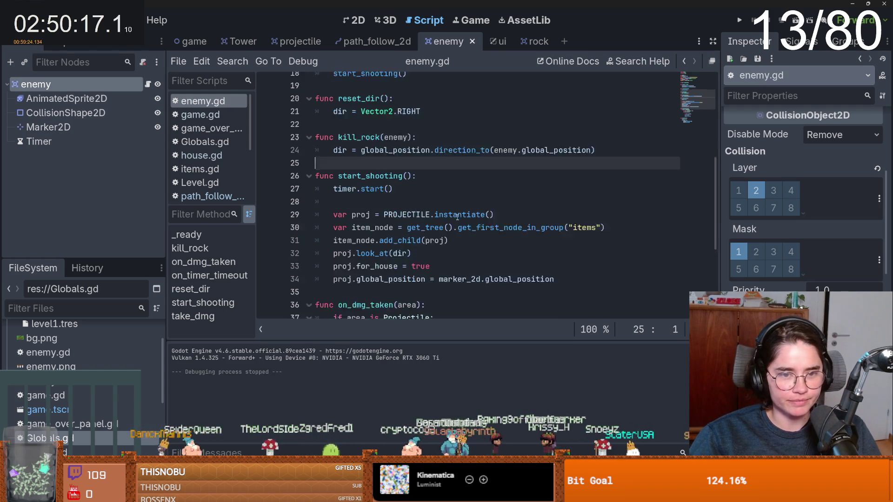
left_click(380, 213)
scroll(397, 225, "down", 1)
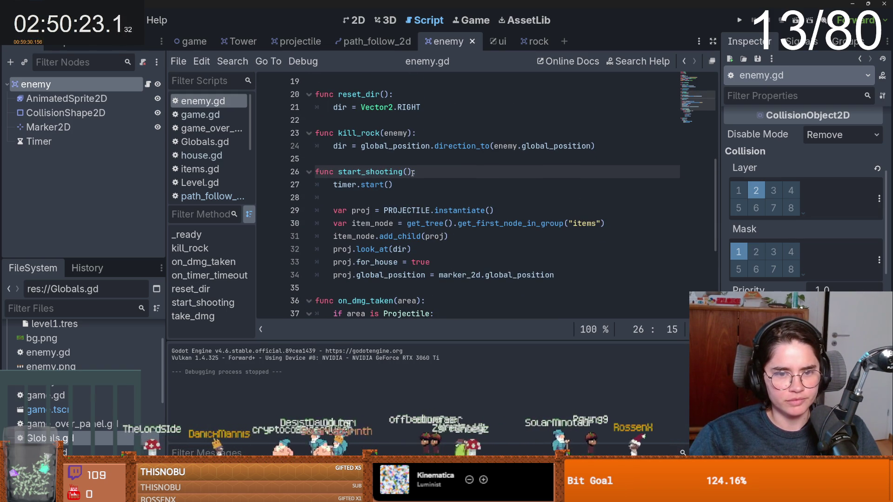
left_click_drag(412, 172, 334, 172)
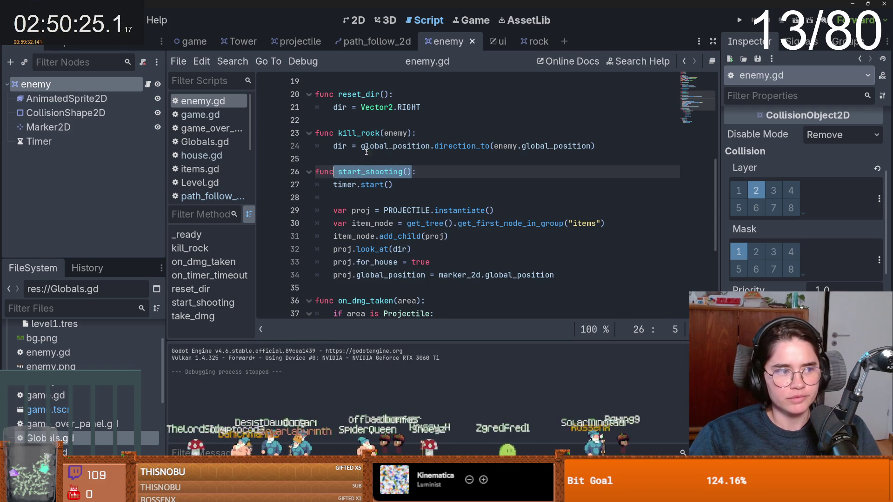
left_click(364, 173)
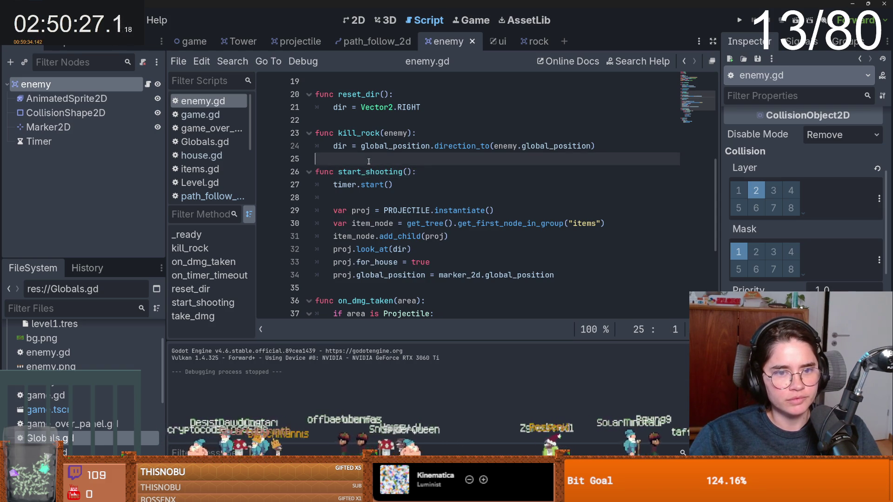
left_click(369, 159)
Write func stop_shooting(): with body timer.stop(), copy its name, save enemy.gd, and return to rock.gd
key("Return")
key("Return")
key("Up")
type("func ")
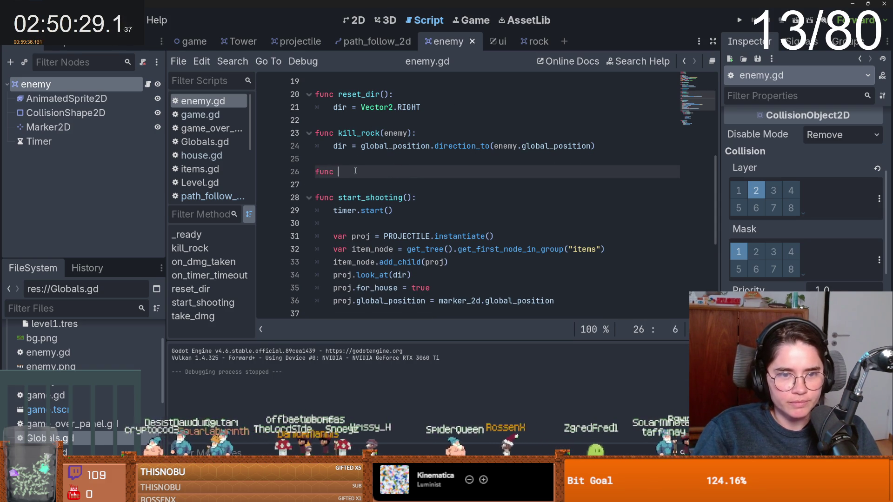
type("stop_shooting(")
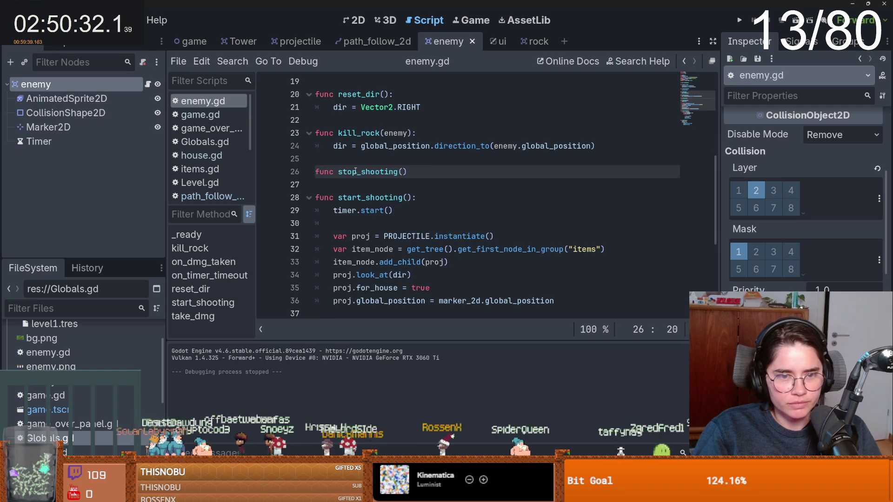
key("Return")
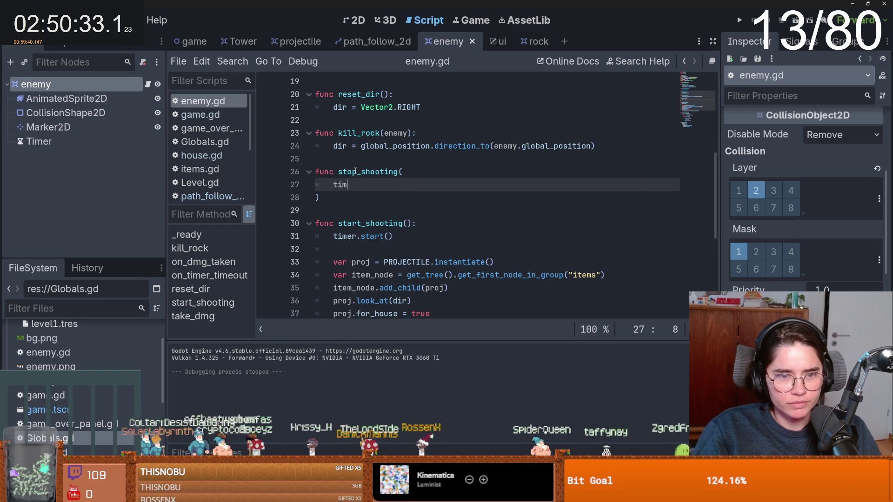
key("ctrl+z")
type(":")
key("Return")
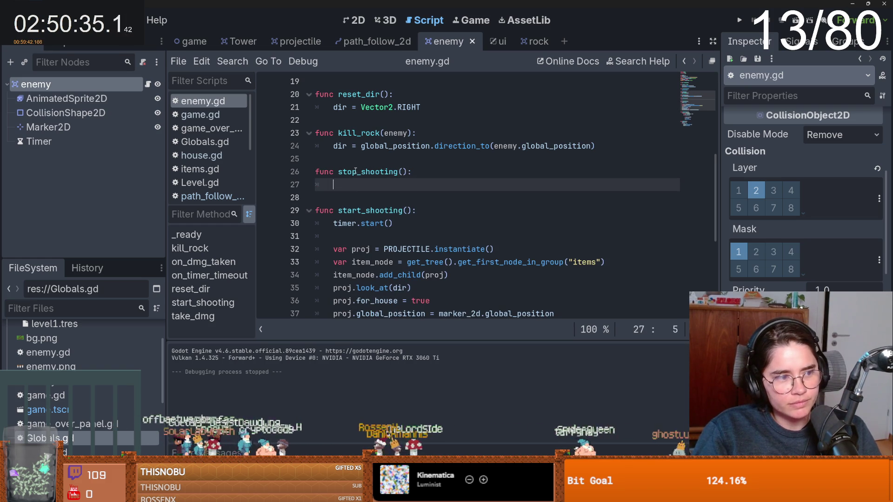
type("timer")
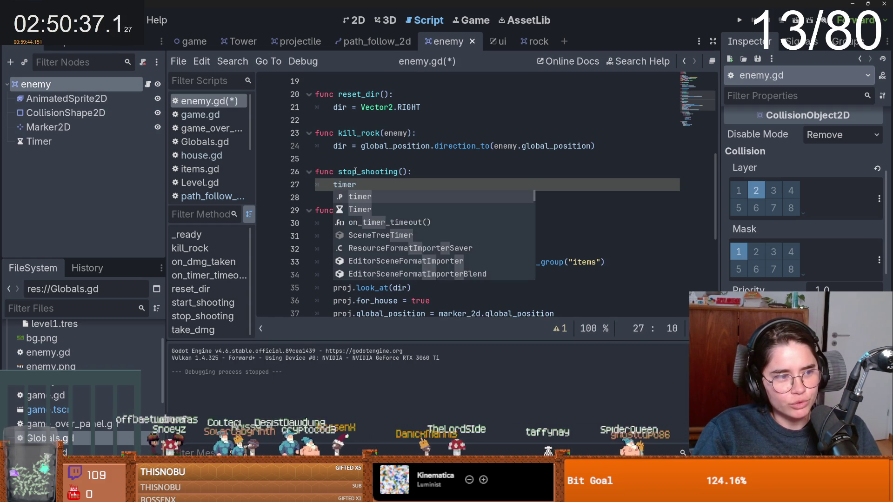
type(".stop")
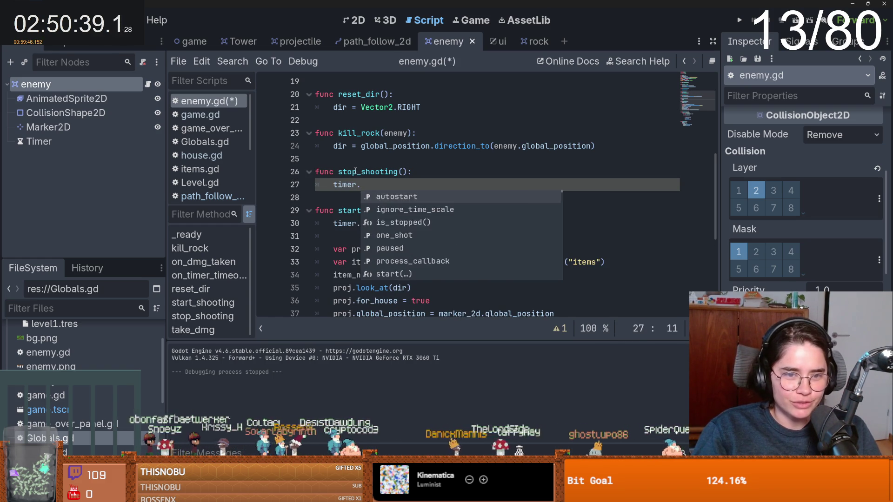
key("Return")
left_click_drag(408, 172, 340, 174)
key("ctrl+c")
key("ctrl+s")
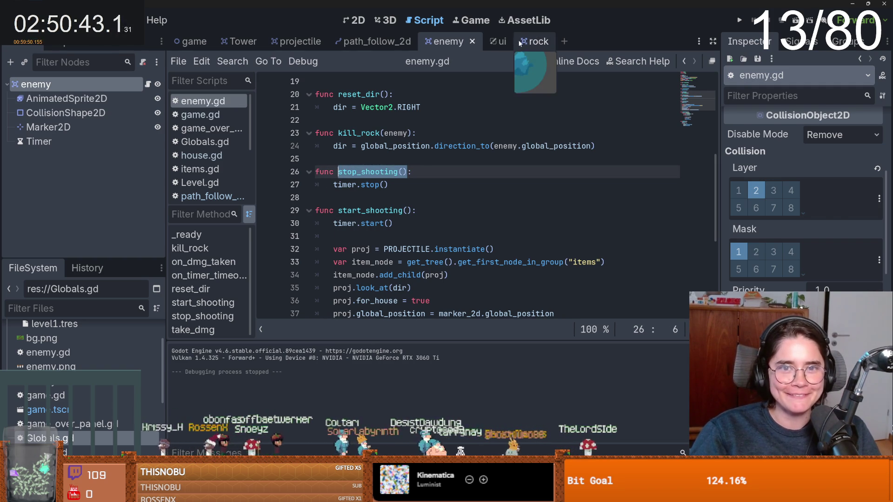
left_click(530, 41)
Paste a stop_shooting() call on a new line after reset_dir in take_dmg
scroll(403, 197, "down", 4)
left_click(460, 254)
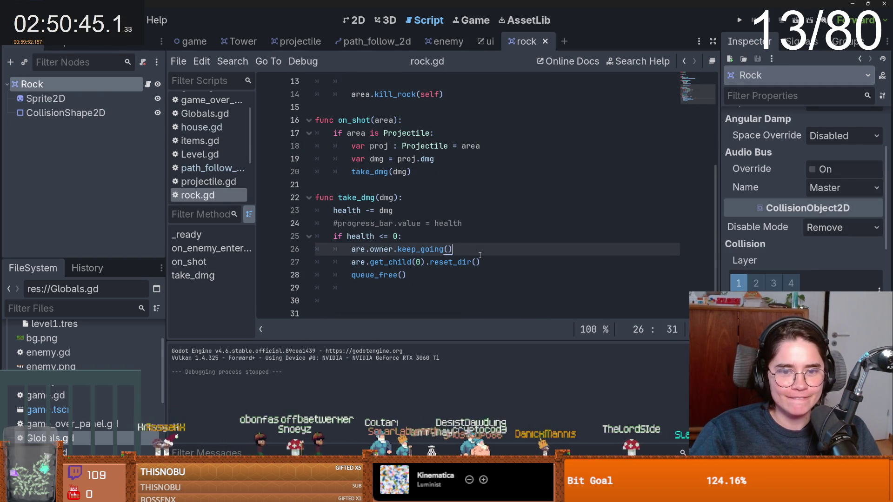
key("Return")
type("area")
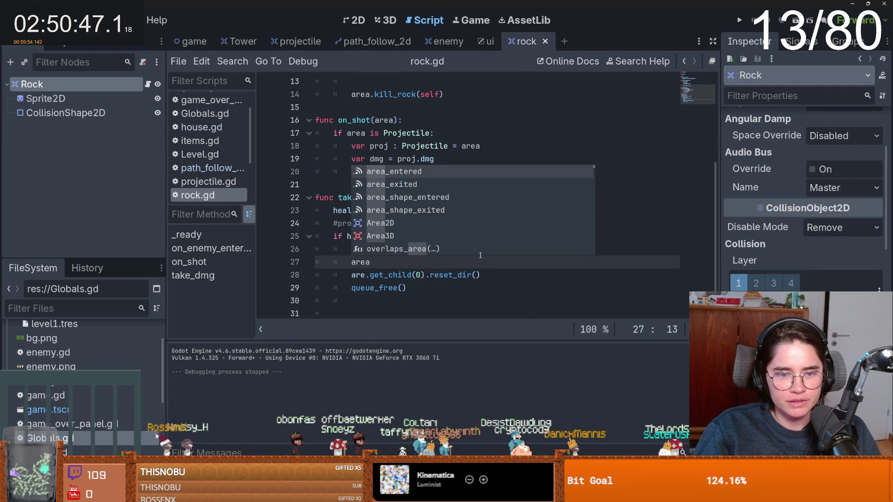
left_click(438, 274)
key("End")
key("Return")
key("ctrl+v")
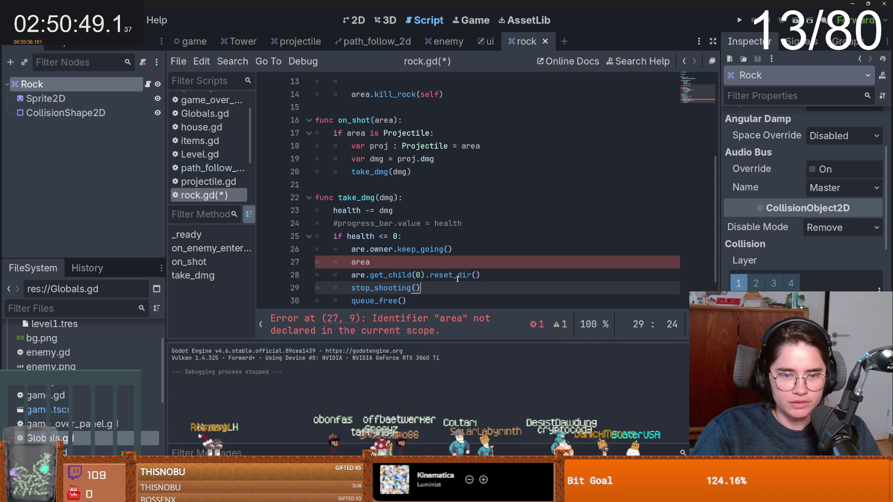
Prefix the stop_shooting call with are.get_child(0)., delete the stray 'area' word, and save rock.gd
left_click(375, 276)
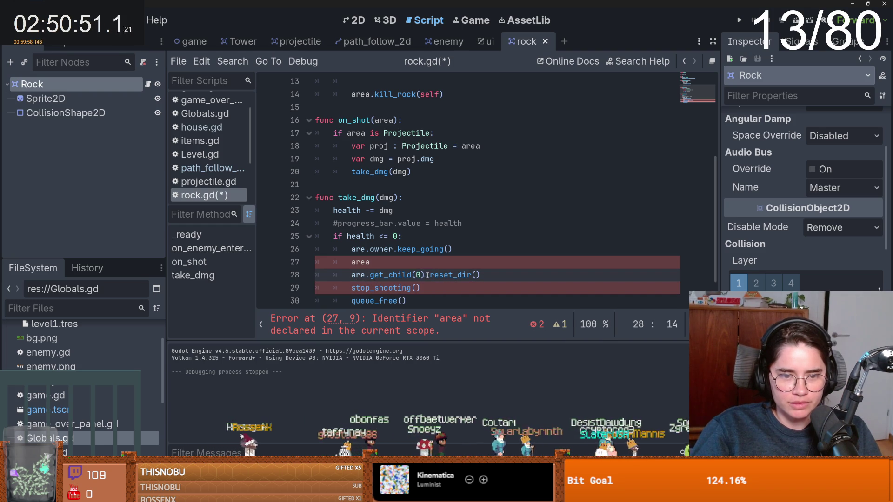
left_click_drag(430, 275, 351, 275)
key("ctrl+c")
key("Down")
key("ctrl+v")
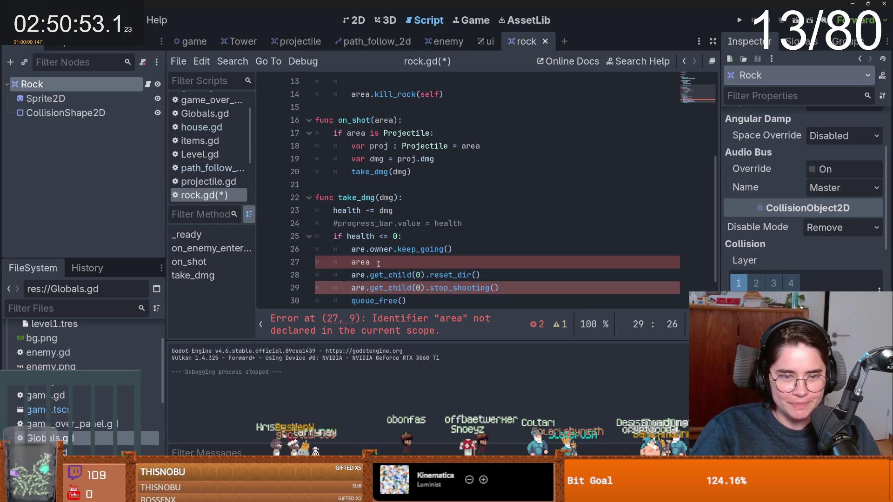
left_click(379, 263)
key("BackSpace")
key("BackSpace")
key("BackSpace")
key("ctrl+s")
Drop get_child(0). so reset_dir and stop_shooting are called directly on are
scroll(431, 270, "up", 1)
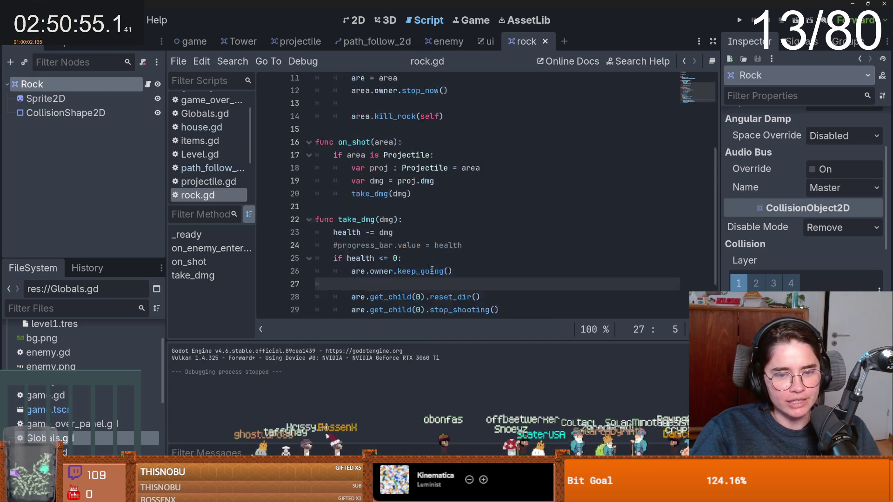
scroll(431, 270, "down", 2)
scroll(473, 258, "up", 4)
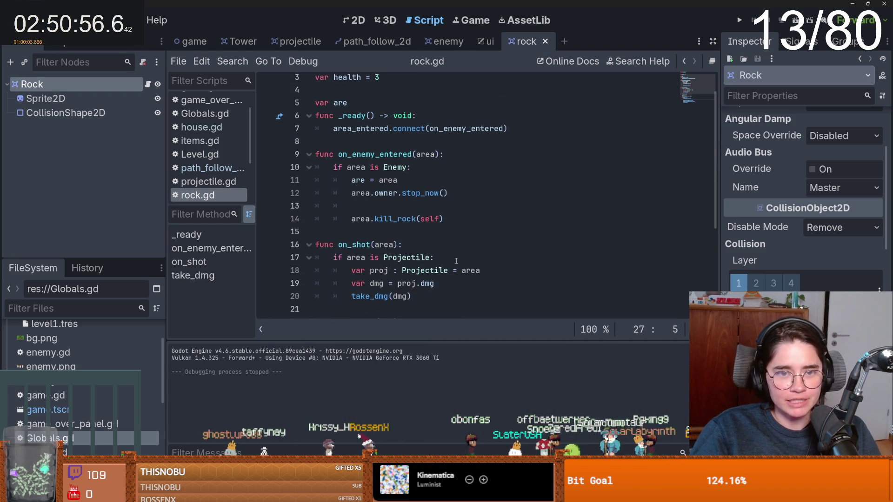
left_click(410, 210)
left_click(413, 186)
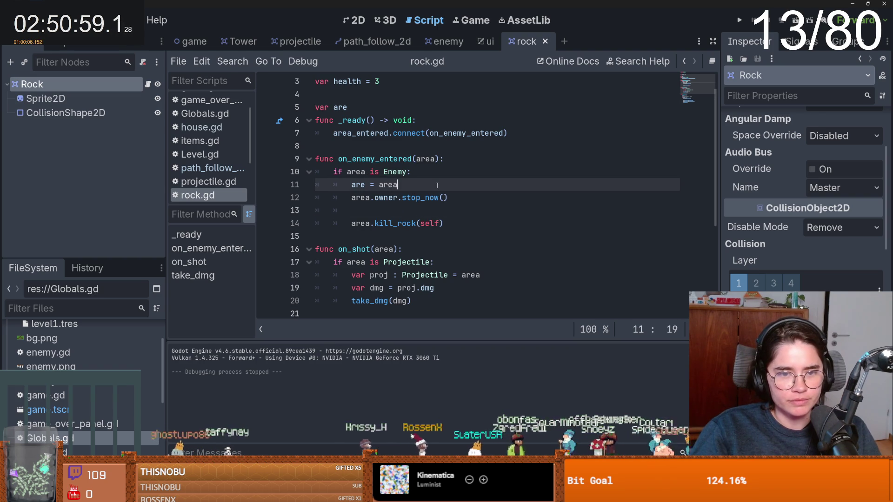
double_click(355, 172)
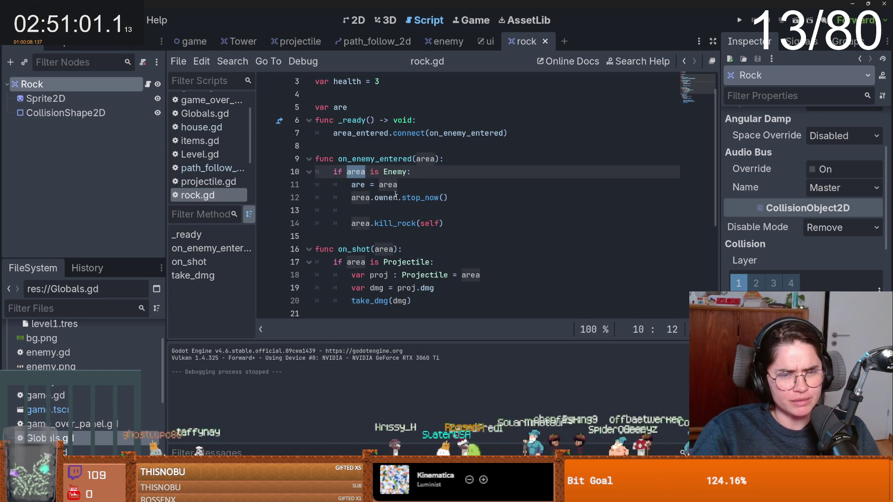
scroll(407, 222, "down", 2)
scroll(407, 232, "down", 1)
scroll(407, 241, "down", 2)
scroll(408, 241, "up", 3)
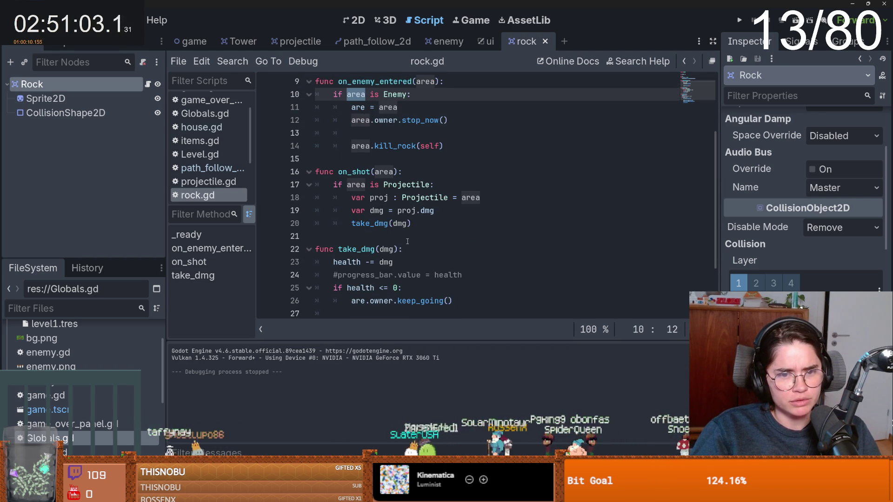
scroll(408, 242, "down", 1)
scroll(407, 242, "down", 1)
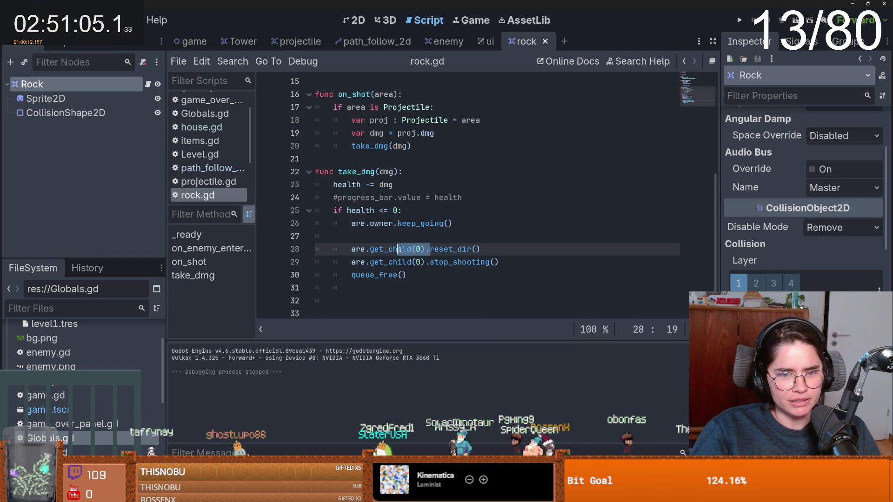
left_click_drag(427, 250, 366, 250)
key("BackSpace")
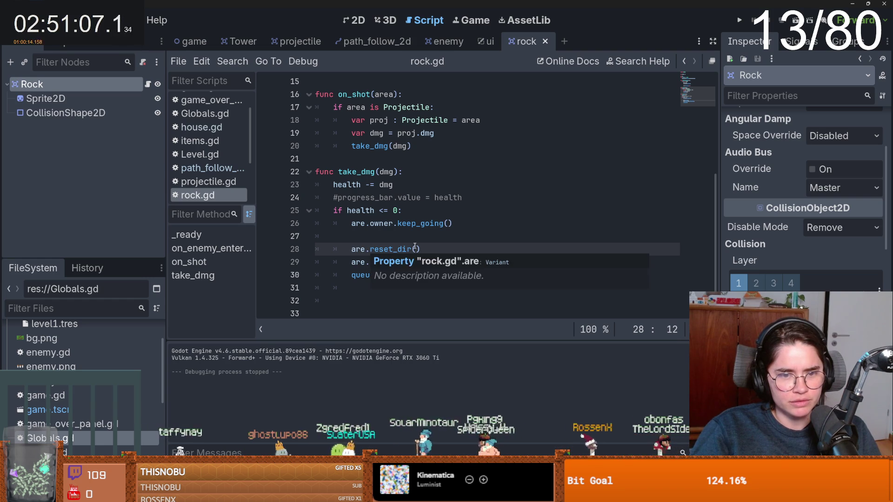
left_click_drag(427, 262, 366, 262)
key("BackSpace")
Add area.start_shooting() on line 13, just before the kill_rock call
scroll(406, 260, "up", 1)
scroll(406, 260, "up", 2)
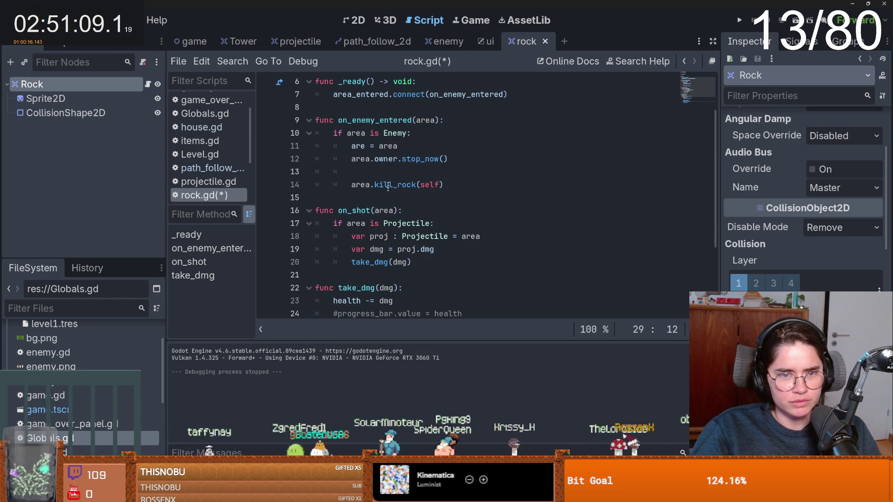
left_click(386, 172)
type("area.star")
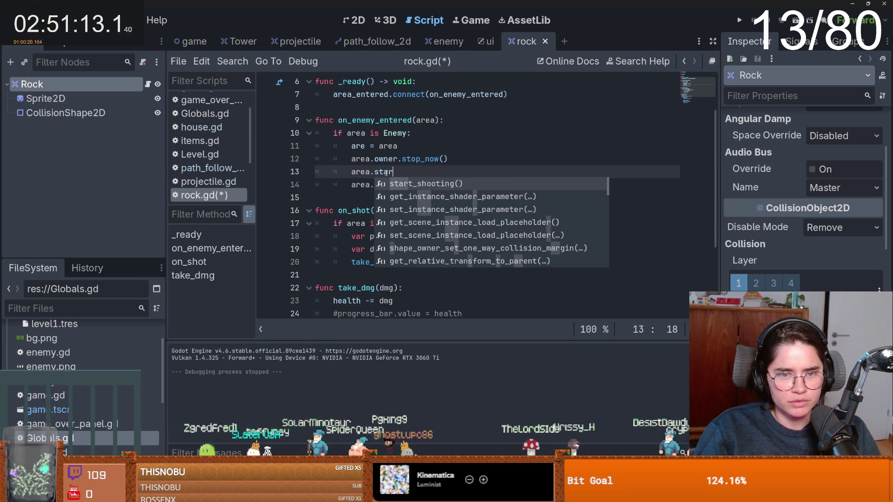
key("Return")
Run the project and drag a tower beside the path to test the rock fix
left_click(740, 21)
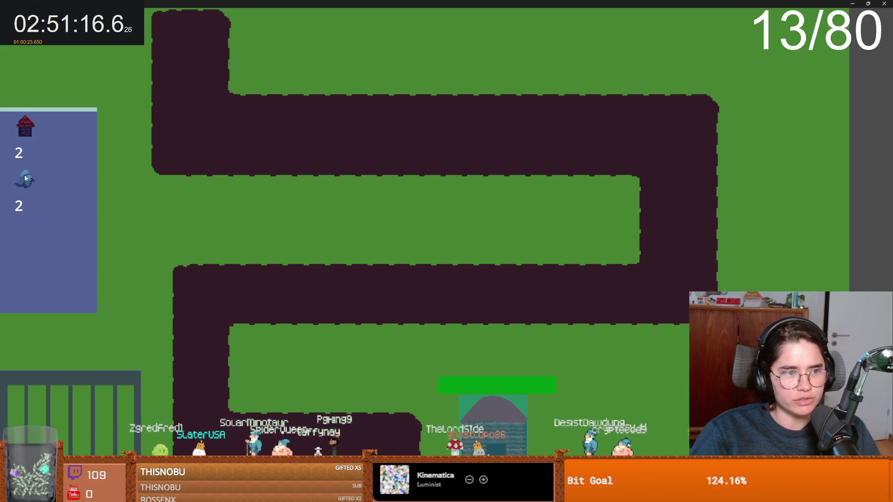
mouse_move(26, 178)
left_mouse_down()
mouse_move(197, 112)
mouse_move(180, 104)
left_mouse_up()
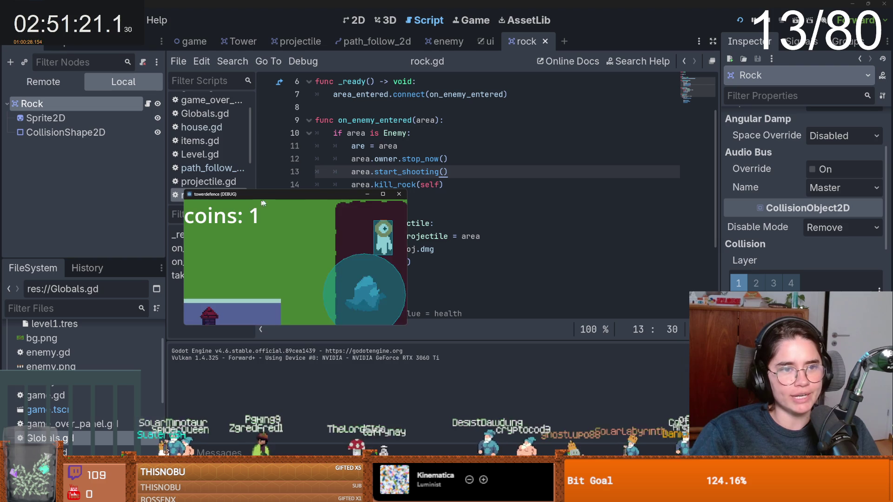
In enemy.gd, inspect kill_rock's body and highlight the uses of global_position
scroll(423, 214, "up", 1)
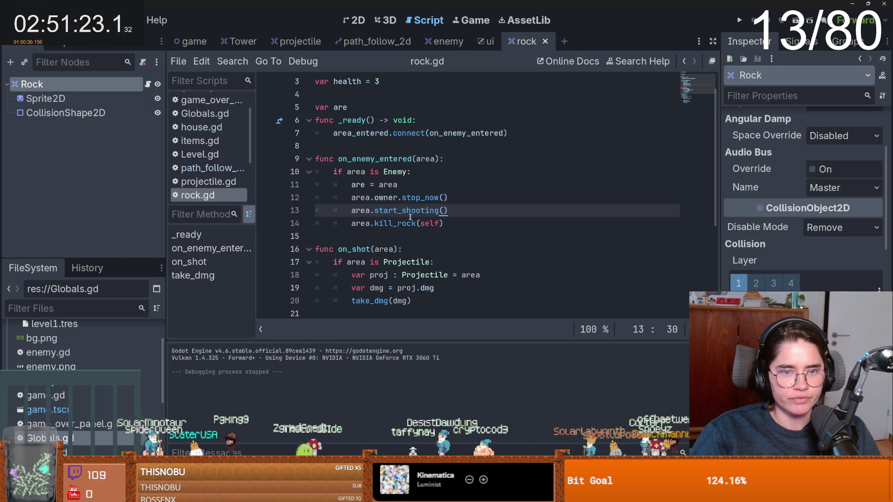
left_click(421, 214, "ctrl")
scroll(403, 225, "down", 1)
scroll(403, 225, "up", 2)
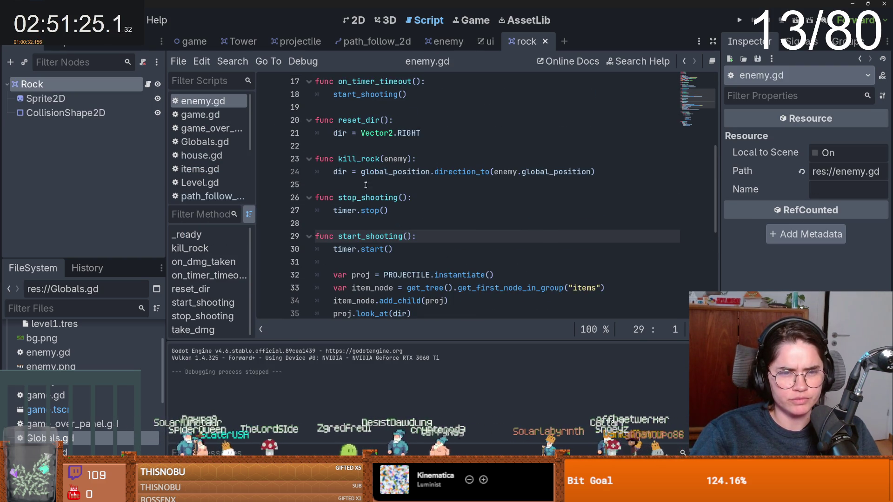
scroll(386, 216, "up", 1)
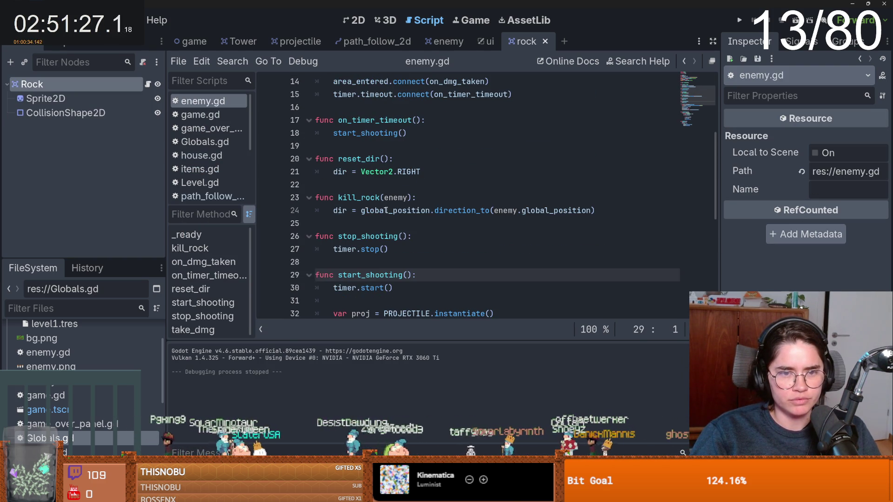
scroll(386, 205, "up", 3)
scroll(410, 182, "down", 4)
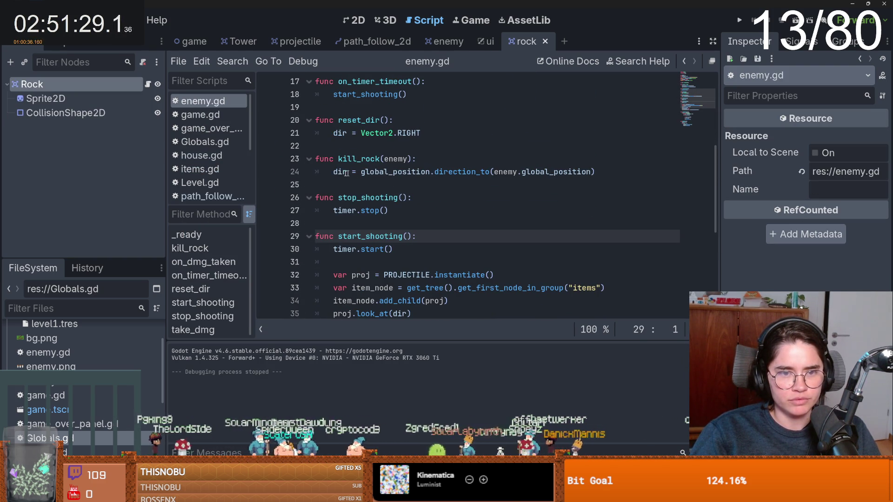
left_click(339, 171)
double_click(402, 174)
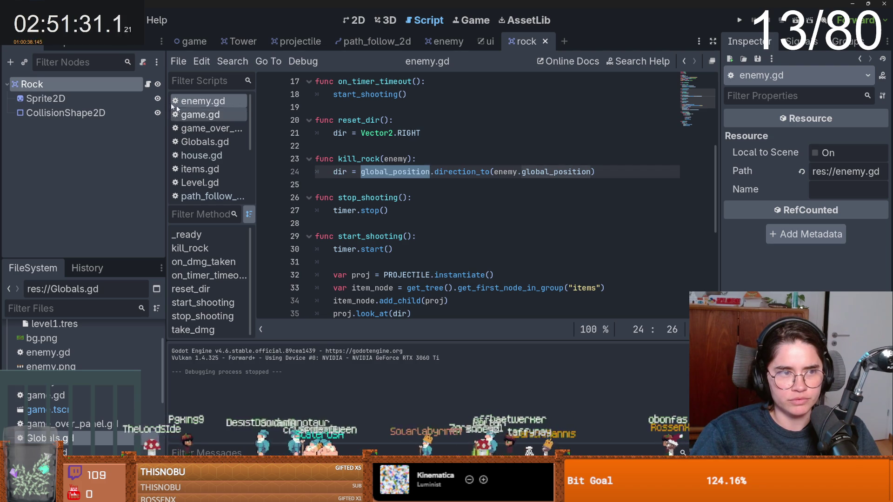
Back in rock.gd, compare the start_shooting call on line 13 with the kill_rock call on line 14
left_click(148, 85)
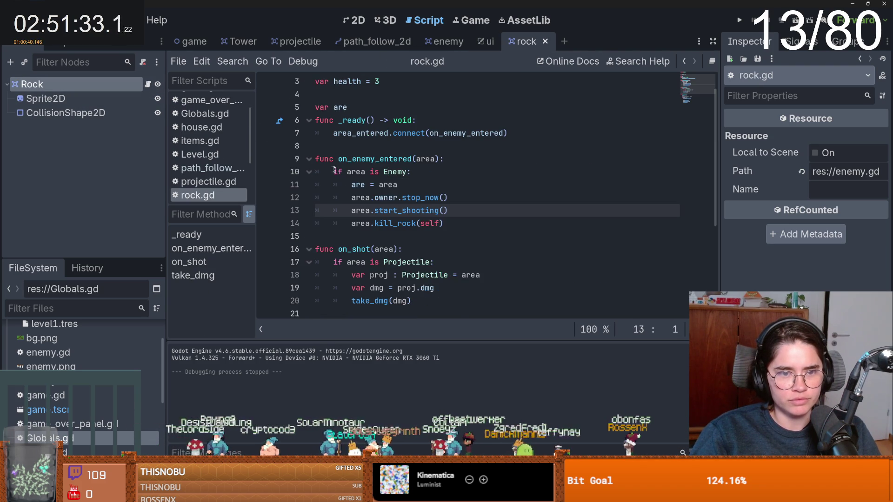
scroll(395, 187, "down", 2)
double_click(395, 184)
double_click(406, 172)
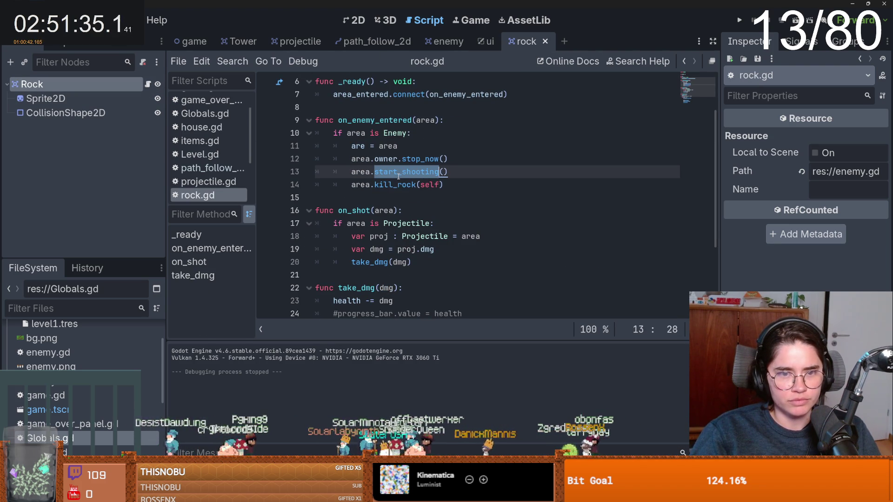
double_click(395, 184)
double_click(406, 173)
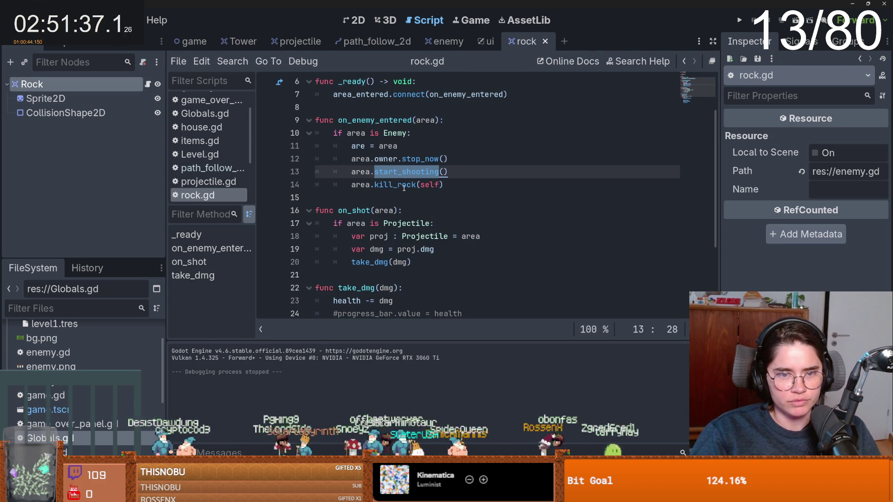
double_click(386, 185)
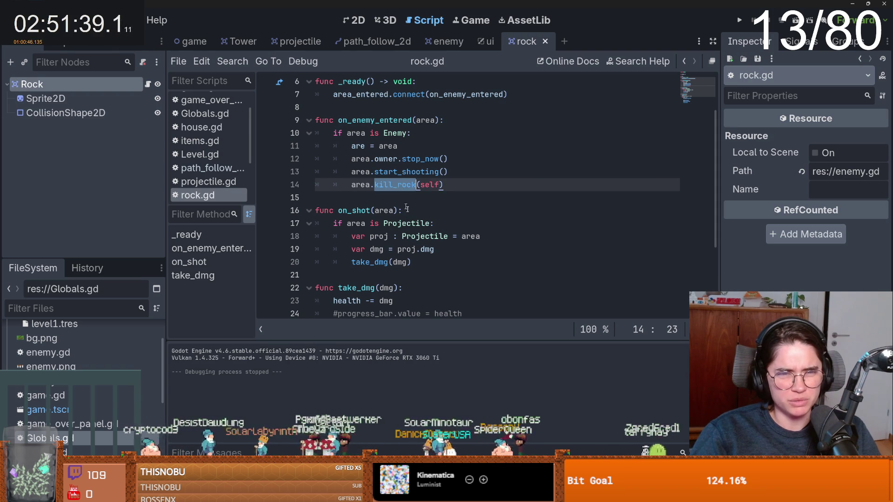
scroll(400, 205, "up", 1)
scroll(416, 219, "down", 1)
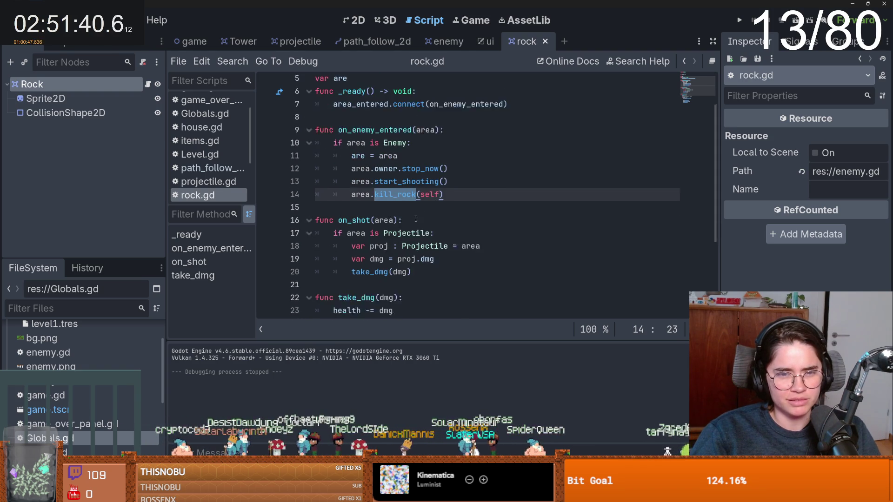
Jump to kill_rock's definition in enemy.gd and inspect its dir assignment
left_click(395, 195, "ctrl")
double_click(396, 198)
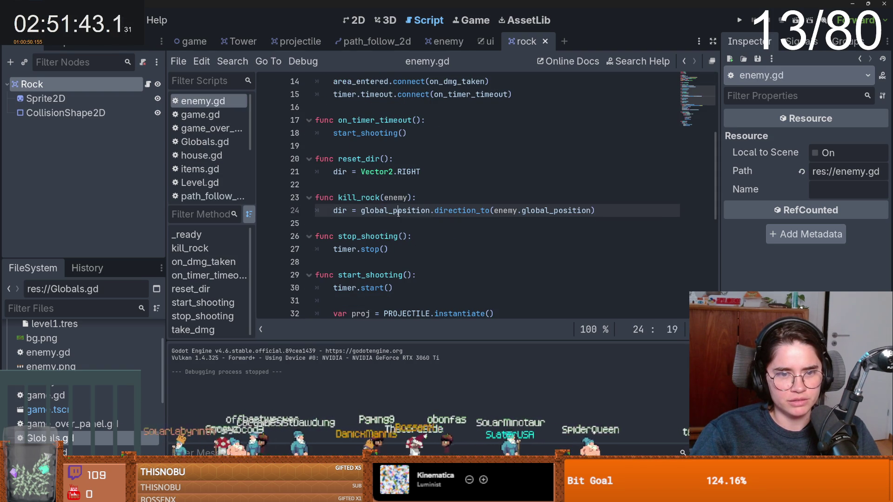
double_click(396, 210)
double_click(339, 210)
scroll(417, 224, "up", 1)
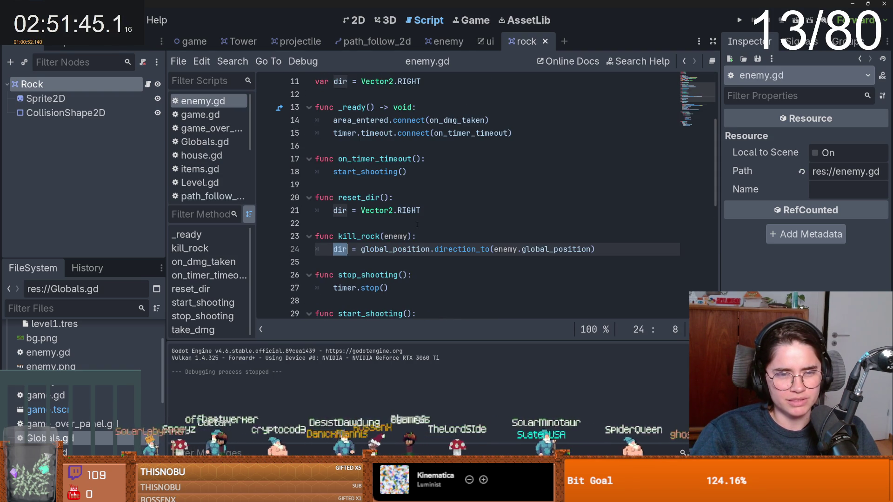
scroll(417, 225, "down", 1)
scroll(418, 225, "up", 1)
scroll(417, 224, "down", 1)
scroll(417, 224, "up", 2)
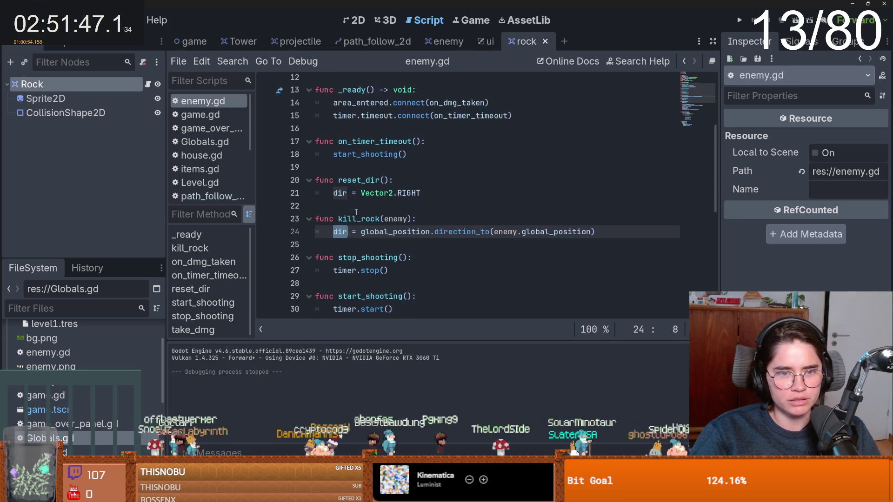
Reopen rock.gd from the Rock node, review the start_shooting and kill_rock(self) calls, then jump to kill_rock
left_click(149, 86)
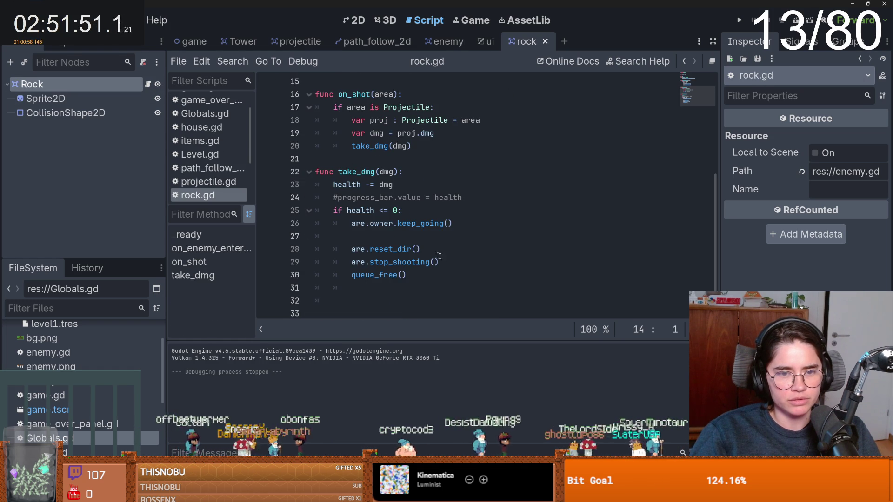
scroll(406, 260, "up", 3)
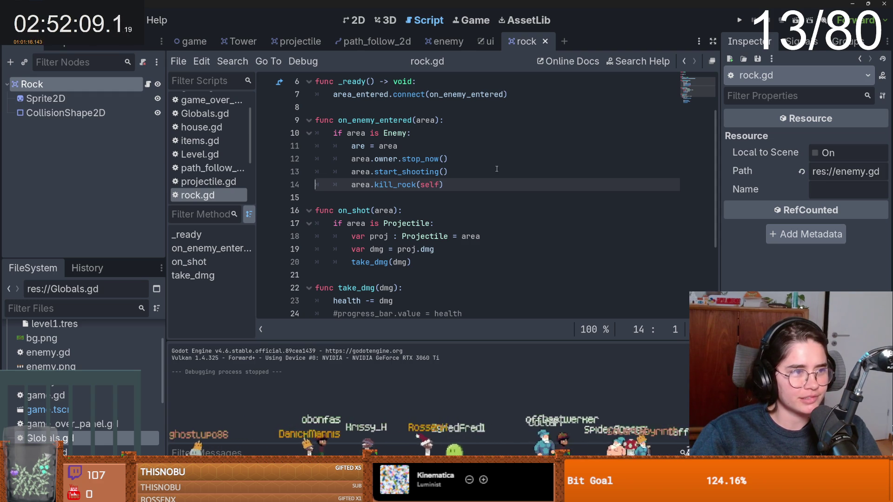
left_click(494, 172)
left_click(461, 181)
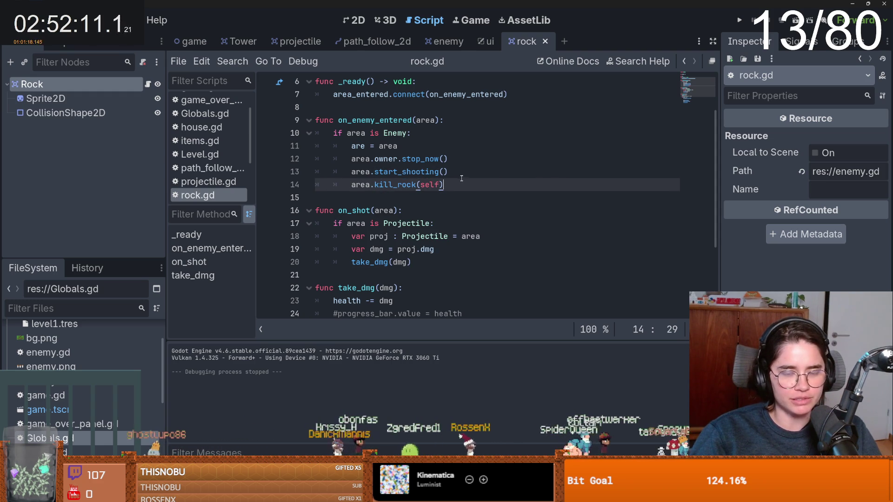
double_click(434, 184)
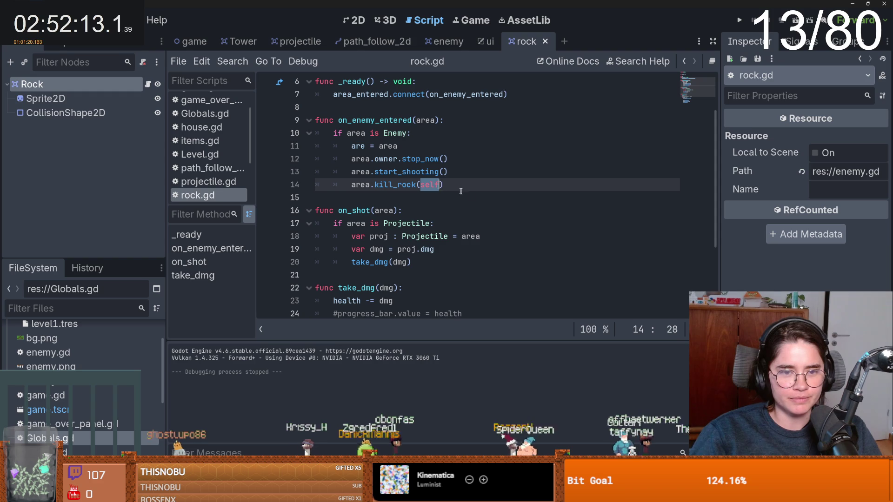
left_click(391, 185, "ctrl")
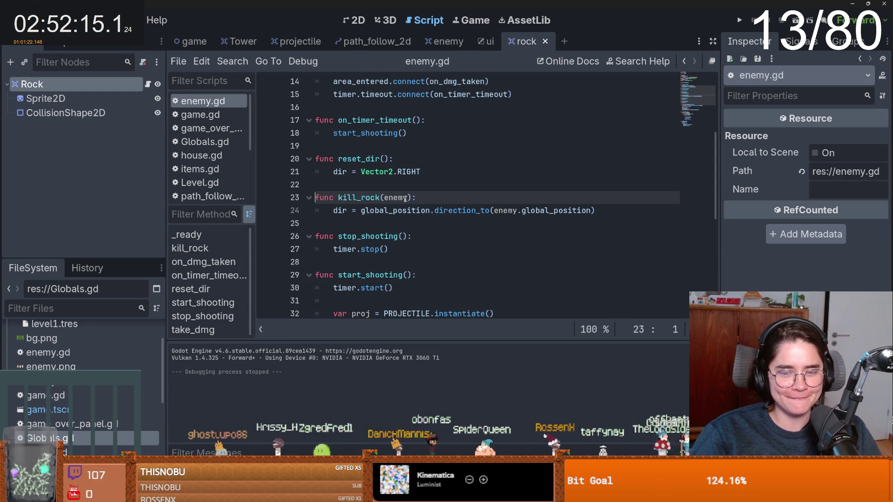
Add print("dir ", dir) after kill_rock's dir assignment and print("dir reset") inside reset_dir
left_click(602, 211)
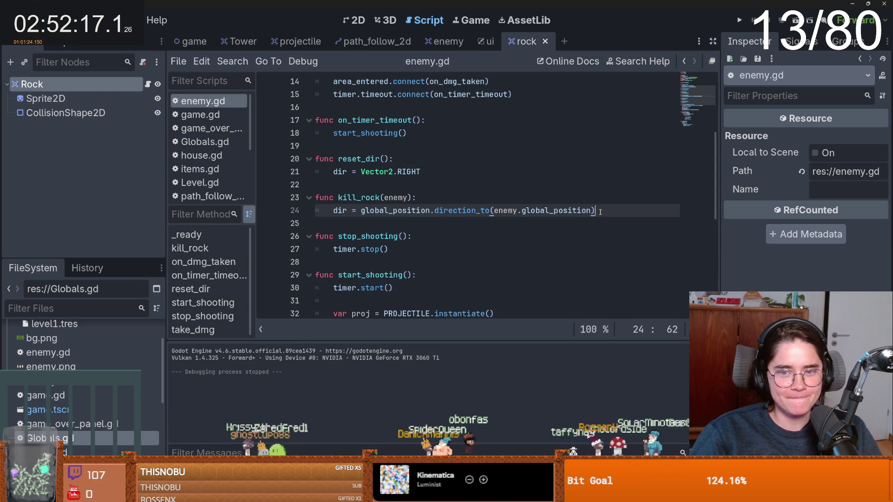
key("Return")
type("print(\"")
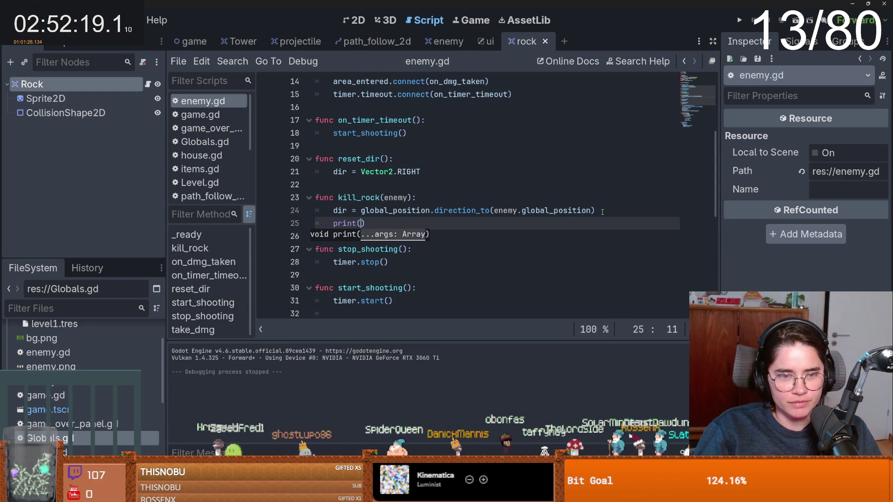
type("dir \"")
type(", dir")
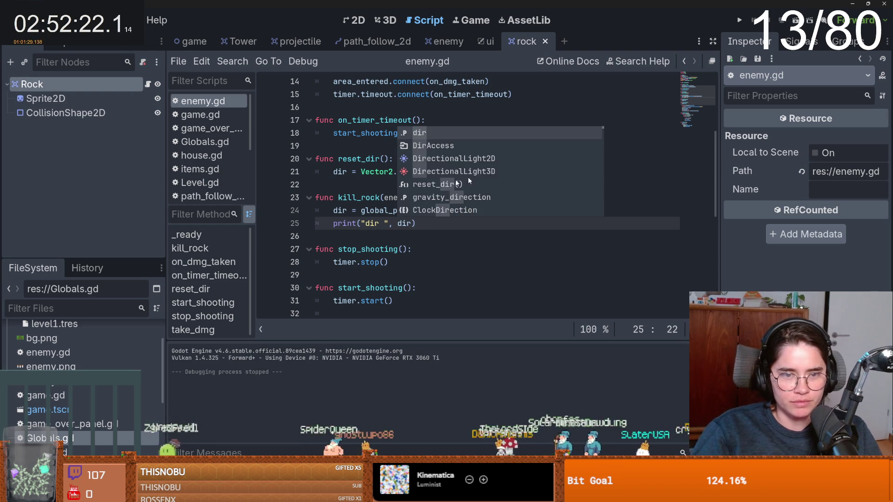
left_click(602, 212)
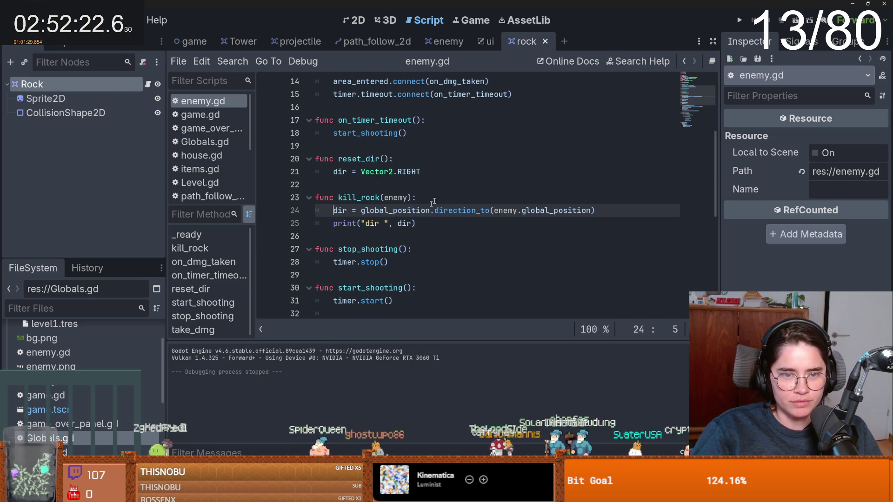
left_click(432, 172)
key("Return")
type("print(\"di")
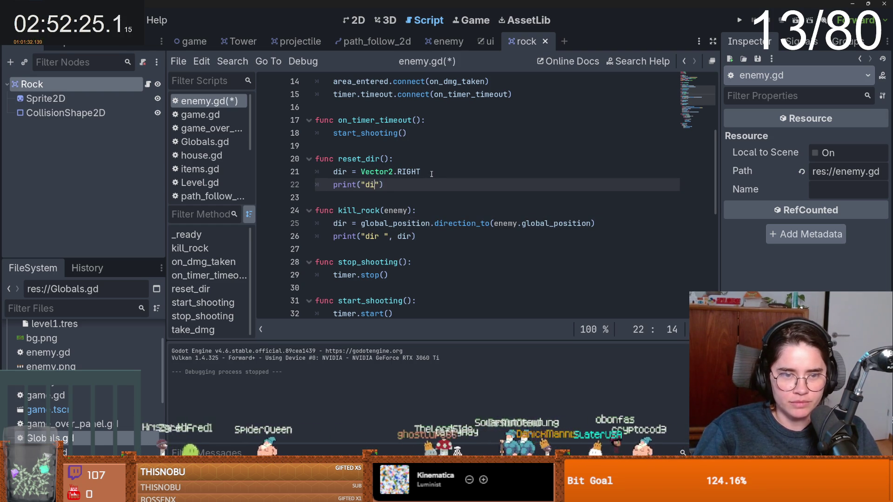
type("r reset")
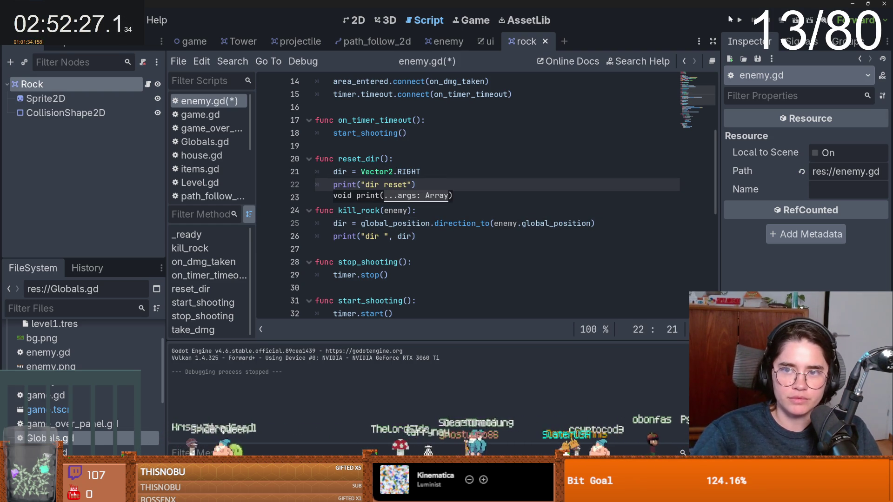
Save and run the game with F5, then place a tower on the top-left stretch of path
key("F5")
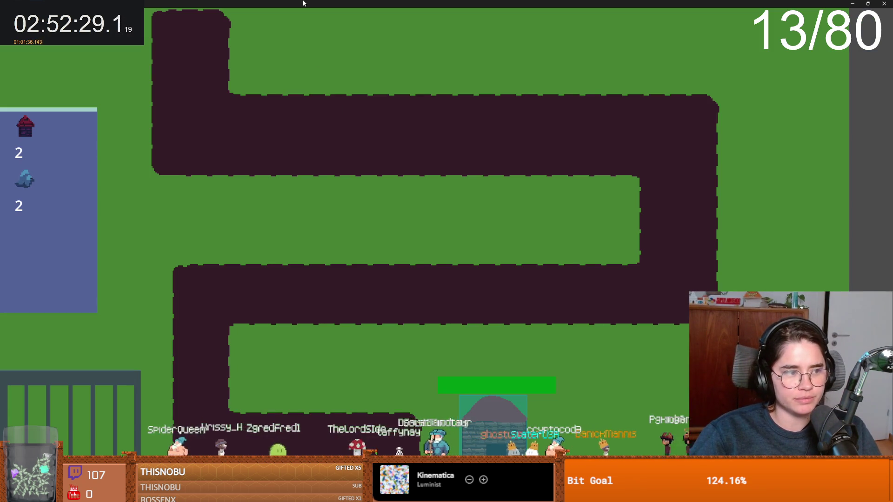
left_click(201, 122)
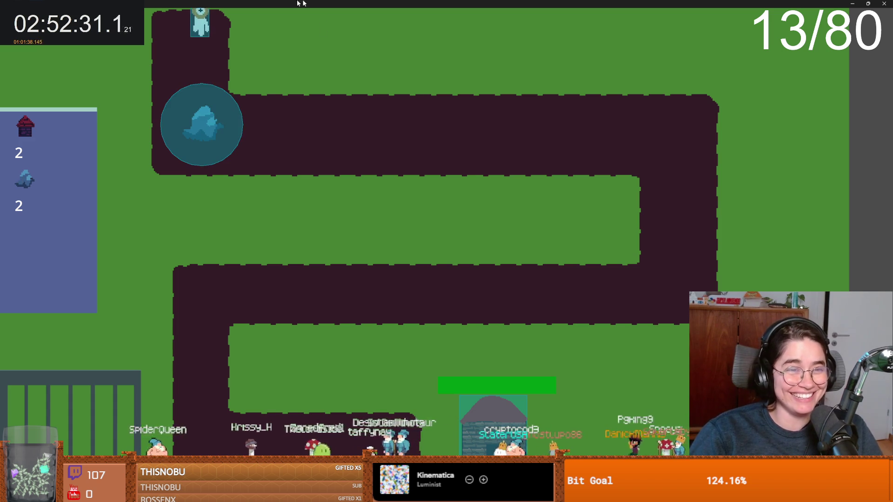
left_click_drag(276, 3, 391, 93)
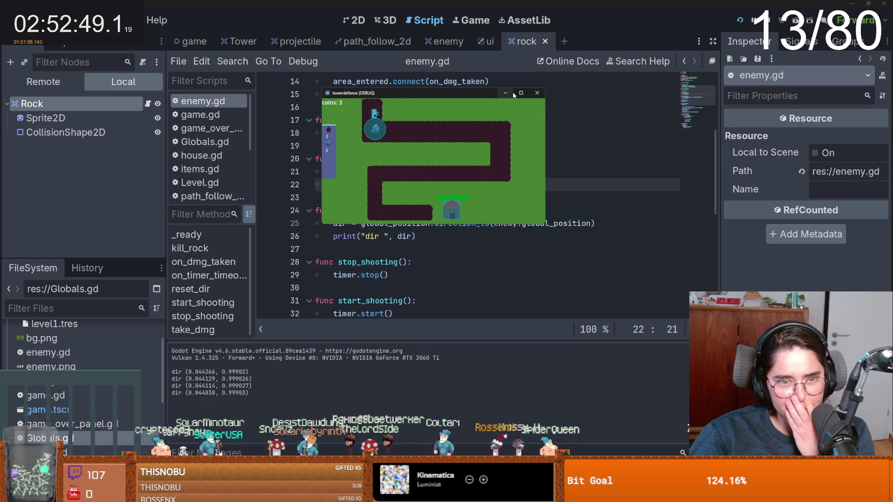
Stop the running game and return to the rock scene's script
left_click(537, 92)
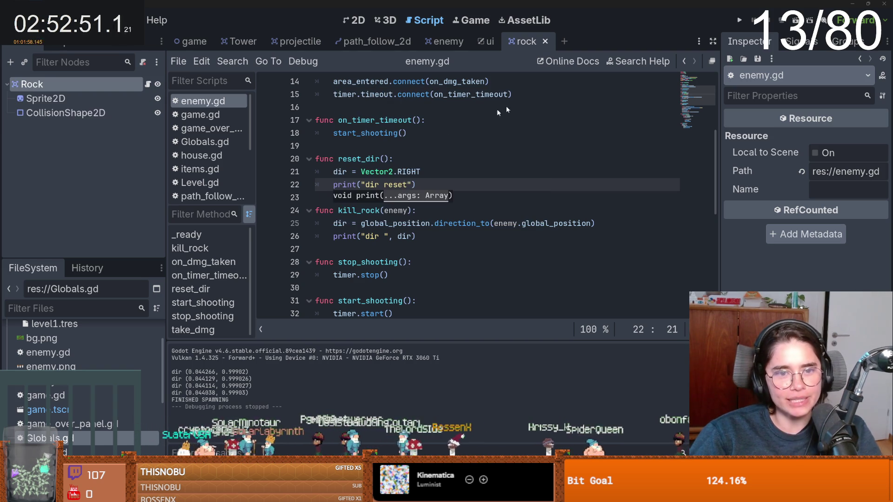
left_click_drag(415, 184, 333, 185)
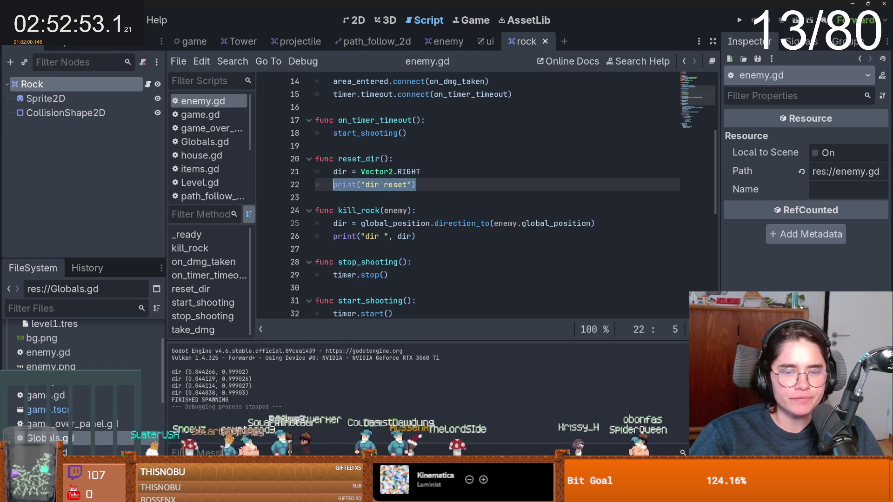
left_click(459, 42)
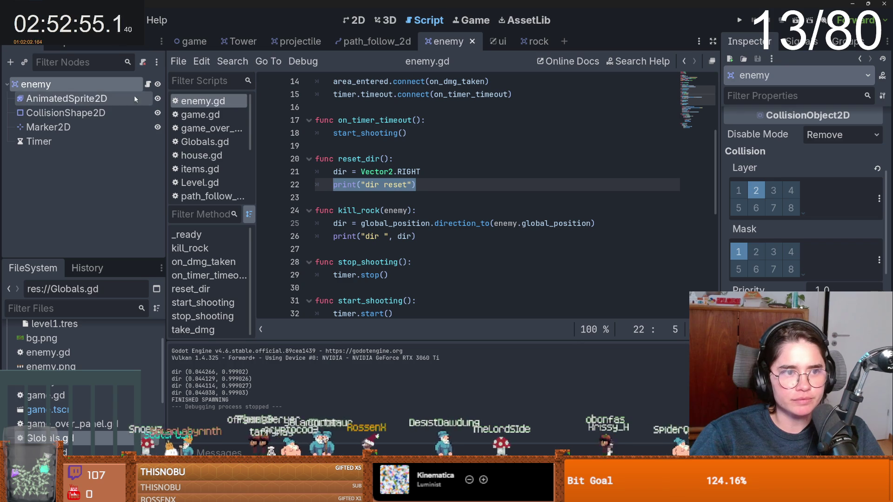
left_click(526, 46)
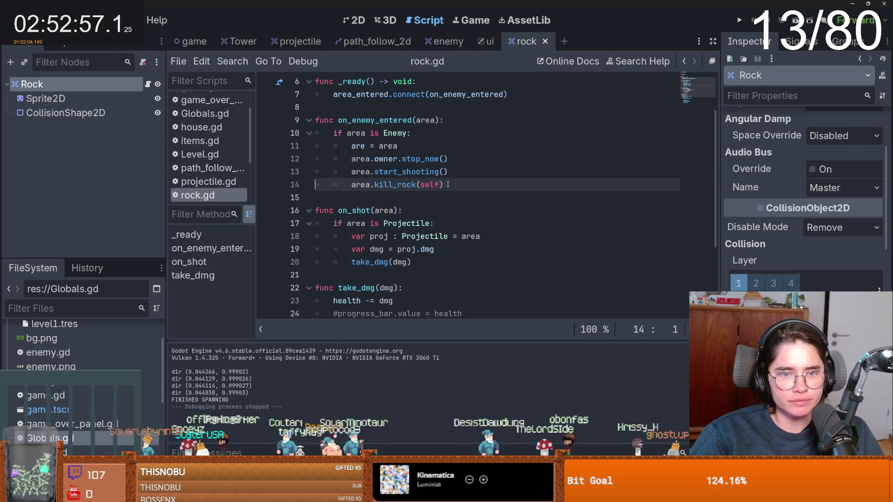
Move area.kill_rock(self) above area.start_shooting() in rock.gd's on_enemy_entered handler
left_click_drag(445, 184, 333, 185)
key("ctrl+c")
key("BackSpace")
left_click(469, 154)
key("Return")
key("ctrl+v")
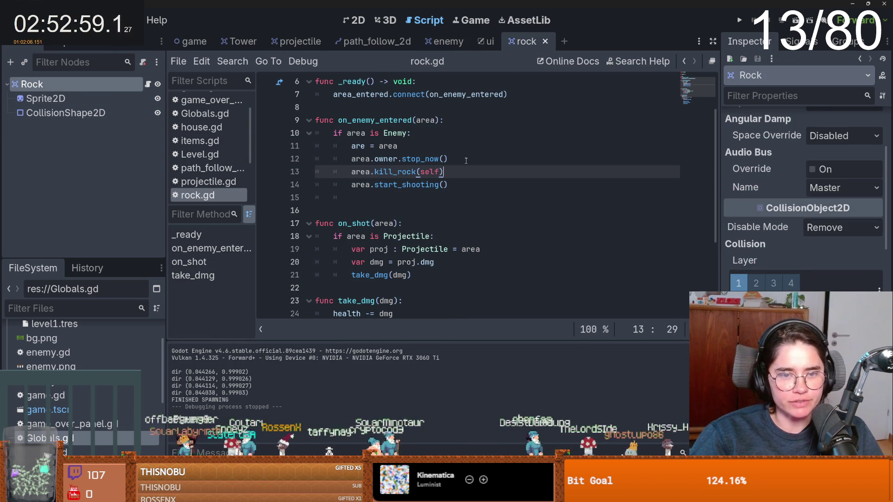
left_click(148, 84)
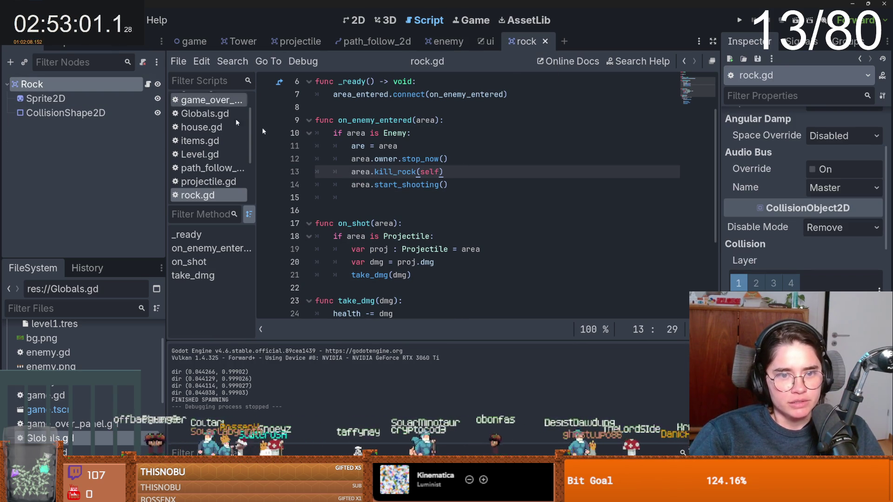
scroll(391, 197, "down", 3)
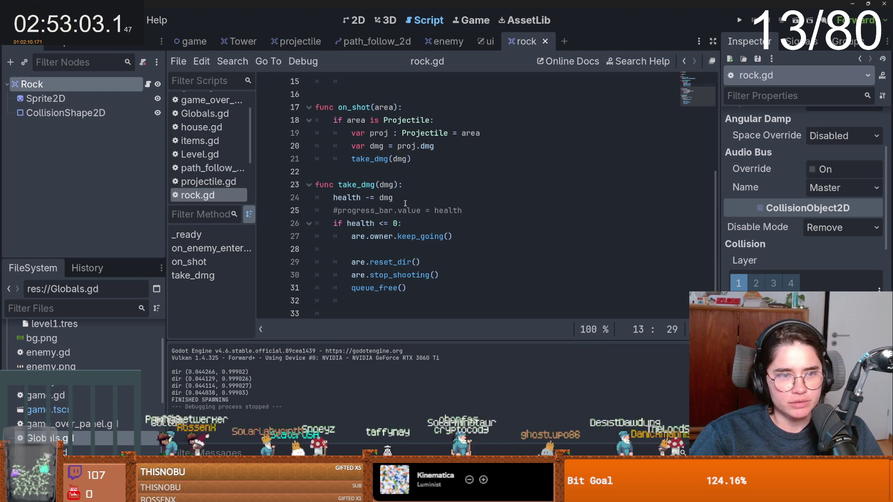
scroll(447, 266, "up", 5)
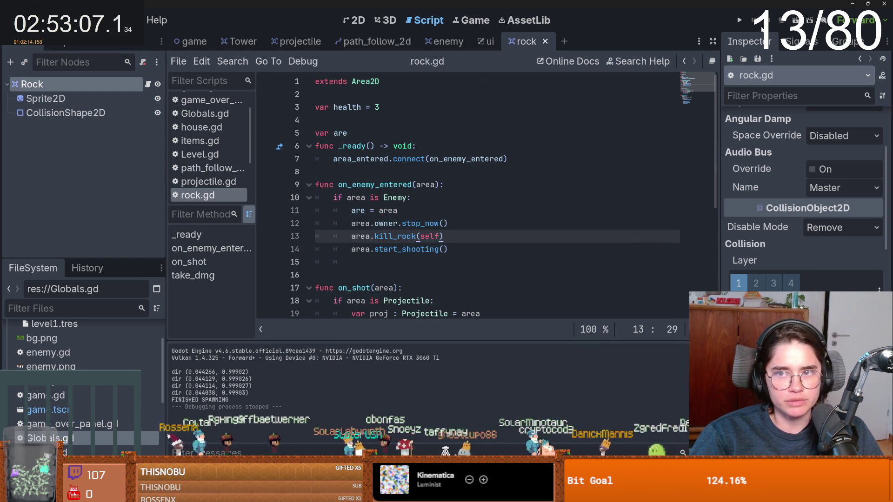
scroll(275, 139, "down", 4)
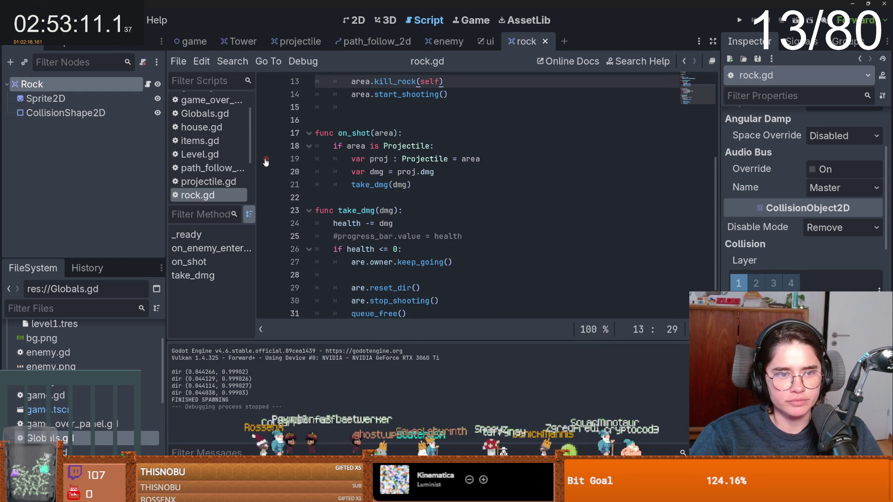
Relaunch the game, place a rock on the top-left path, and restore a small game window
left_click(740, 20)
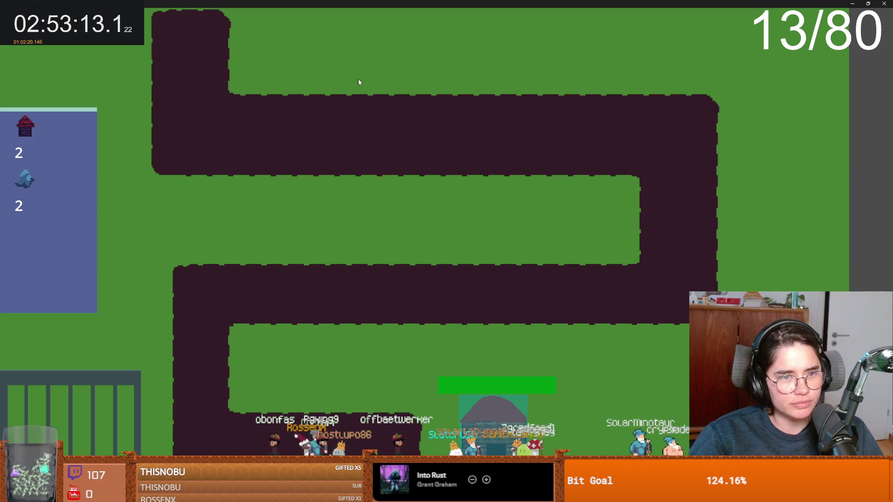
left_click(199, 124)
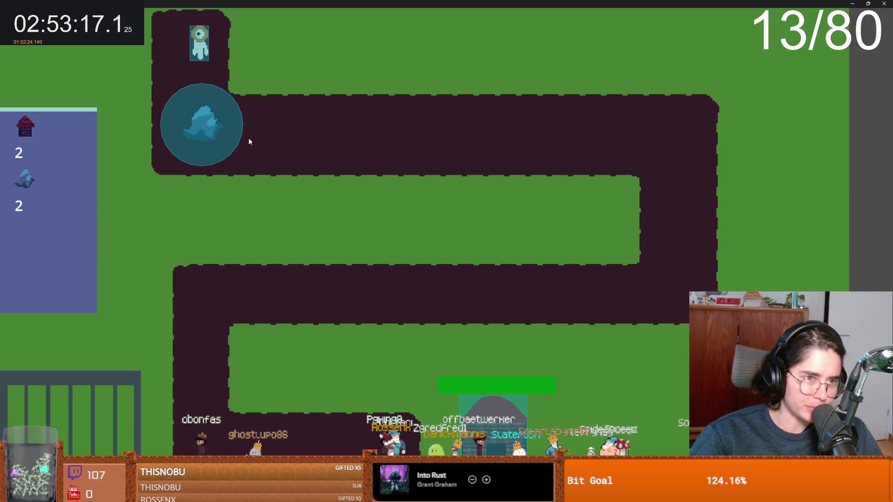
double_click(303, 4)
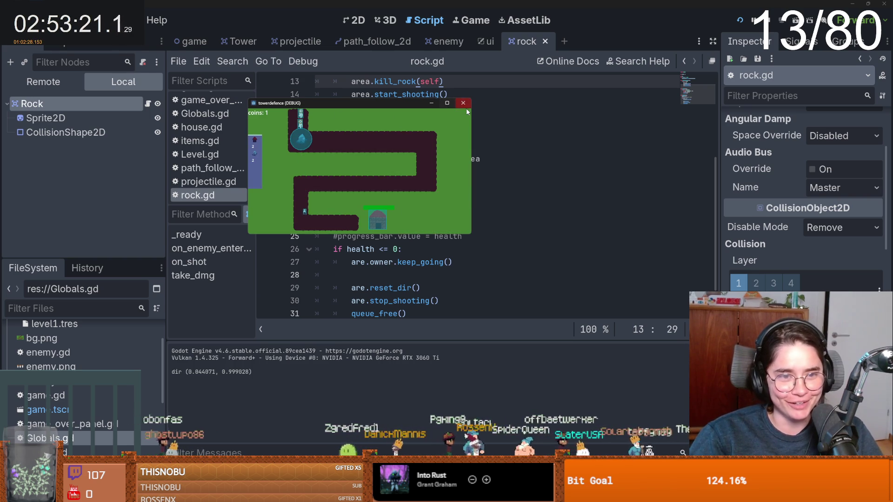